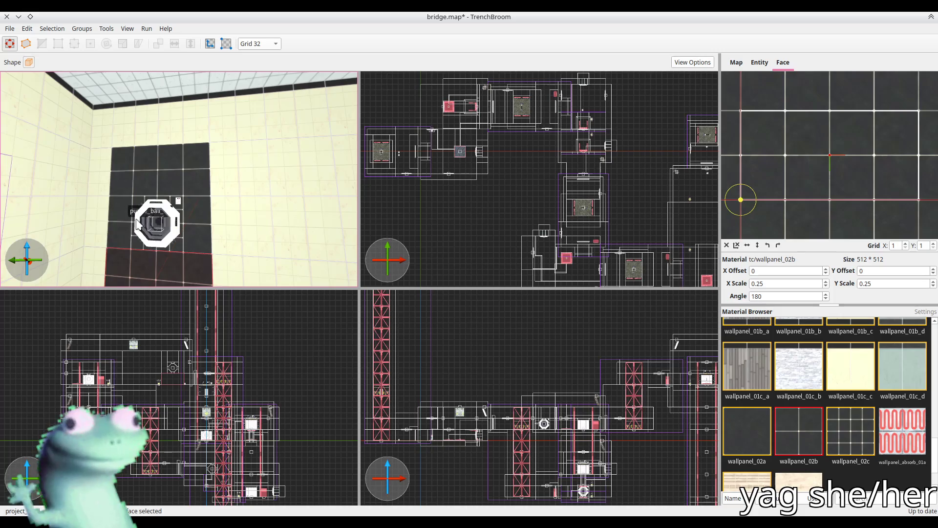
Select the upper dark wall panel face and apply the wallpanel_02a material
{"action": "key", "text": "Escape"}
{"action": "left_click", "coordinate": [162, 145], "text": "shift"}
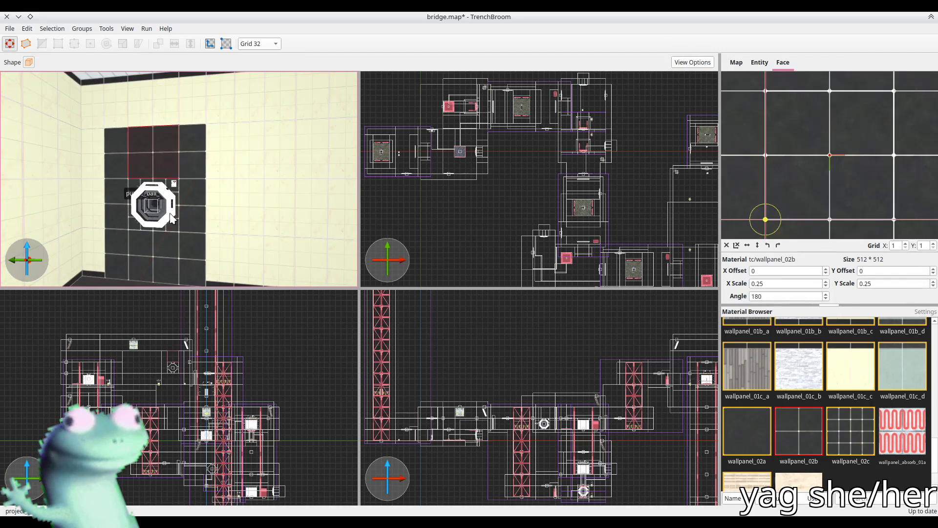
{"action": "left_click", "coordinate": [151, 261], "text": "ctrl+shift"}
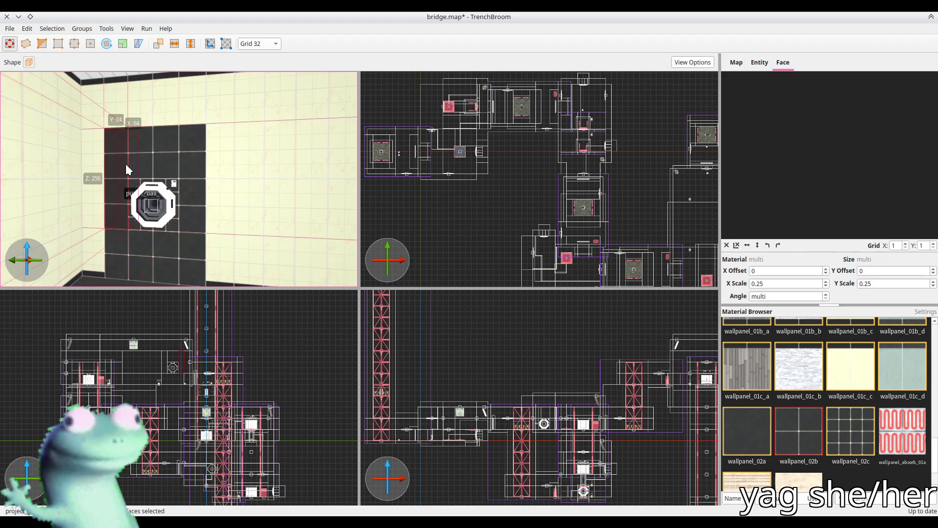
{"action": "left_click", "coordinate": [141, 163]}
{"action": "left_click", "coordinate": [139, 158]}
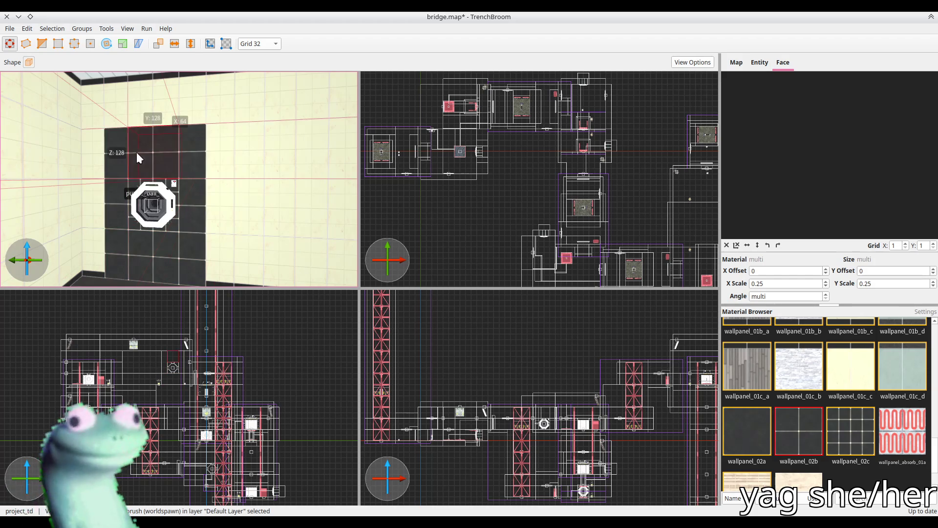
{"action": "left_click", "coordinate": [151, 161], "text": "shift"}
{"action": "left_click", "coordinate": [110, 156], "text": "ctrl+shift"}
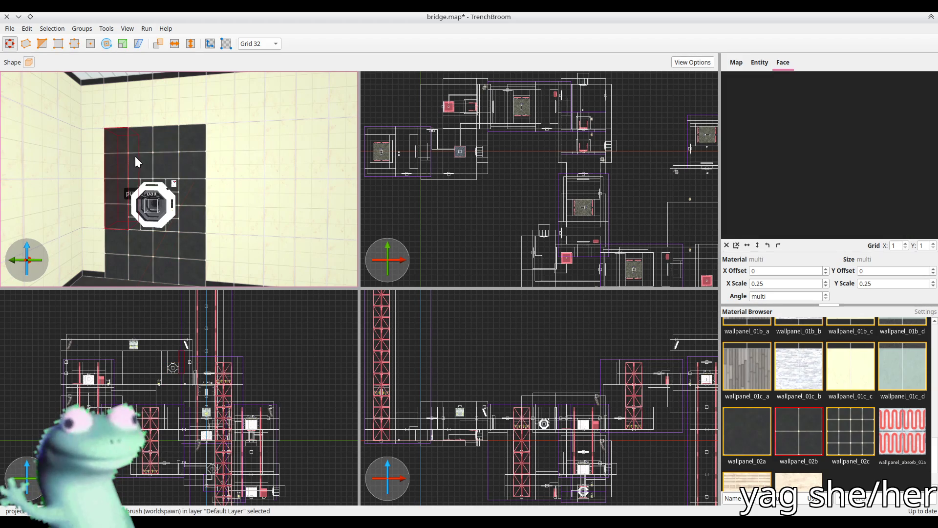
{"action": "left_click", "coordinate": [148, 157], "text": "shift"}
{"action": "left_click", "coordinate": [754, 411]}
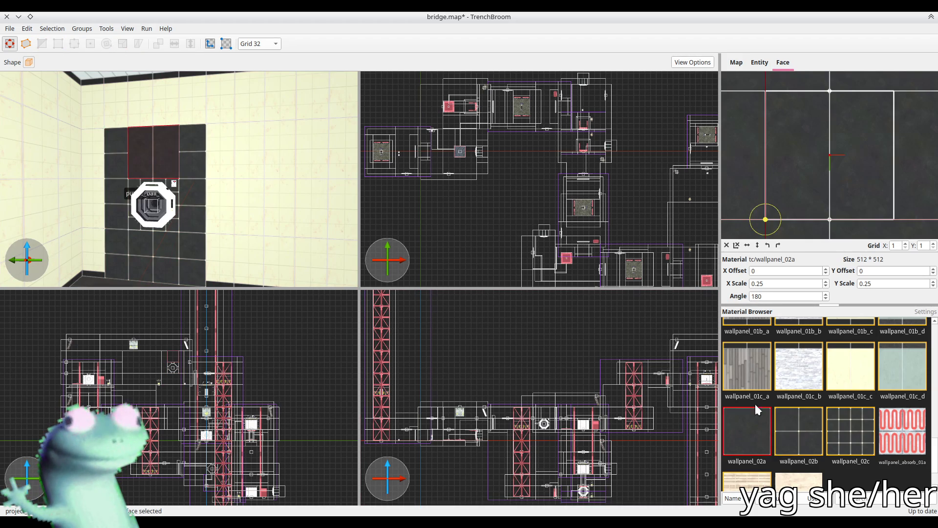
Apply wallpanel_02a to the lower dark wall face, then deselect
{"action": "scroll", "coordinate": [777, 272], "scroll_direction": "up", "scroll_amount": 8}
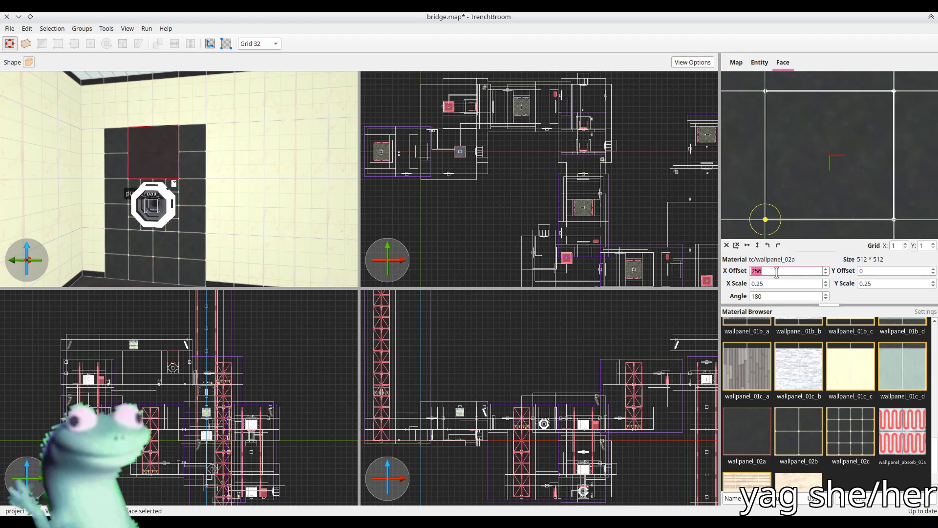
{"action": "left_click", "coordinate": [159, 221]}
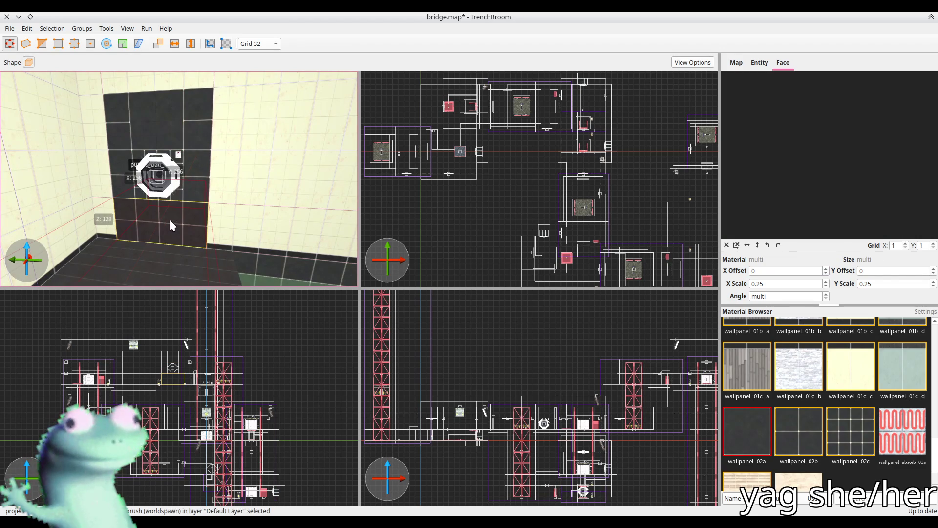
{"action": "left_click", "coordinate": [169, 224], "text": "shift"}
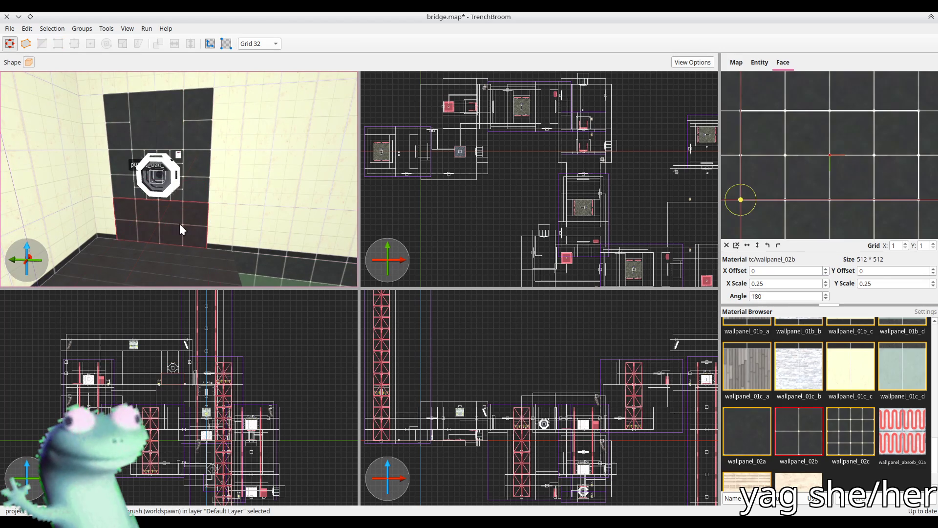
{"action": "left_click", "coordinate": [748, 424]}
{"action": "scroll", "coordinate": [247, 218], "scroll_direction": "down", "scroll_amount": 2}
{"action": "key", "text": "Escape"}
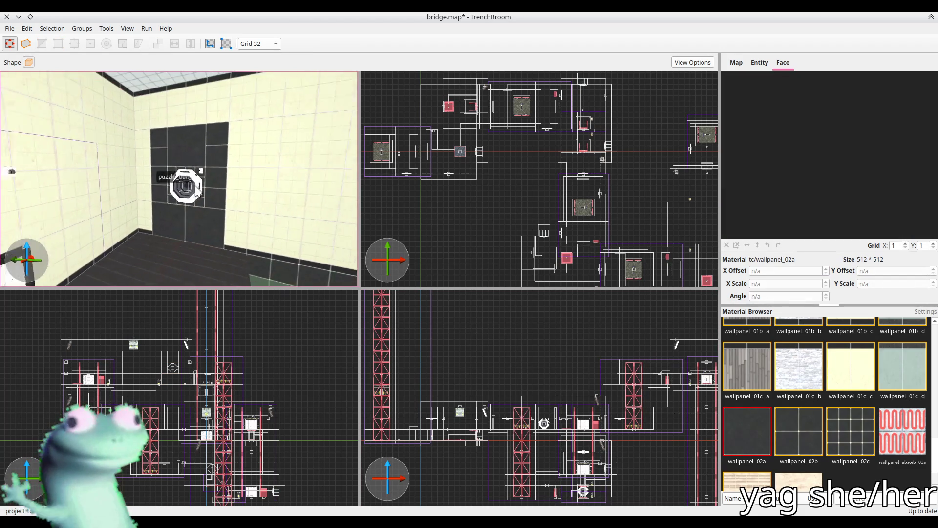
Save bridge.map, then select the wall brushes at the room corner and deselect them
{"action": "key", "text": "ctrl+s"}
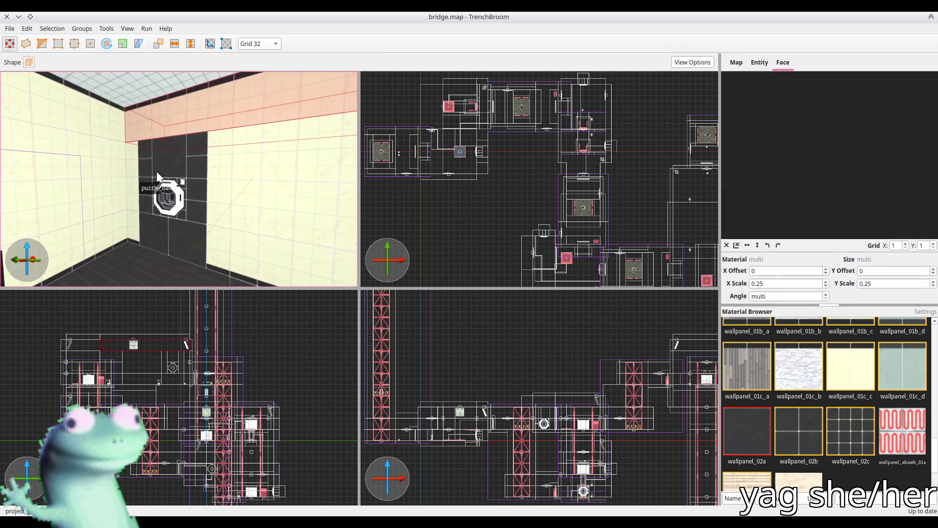
{"action": "left_click", "coordinate": [58, 161]}
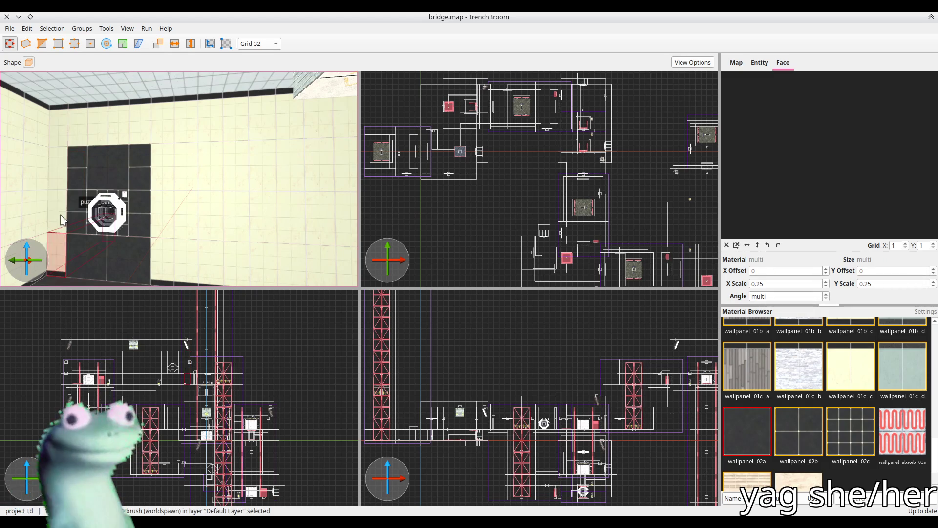
{"action": "left_click", "coordinate": [178, 222]}
{"action": "key", "text": "Escape"}
Fly the 3D view around the room to the math_counter wall
{"action": "key", "text": "a"}
{"action": "key", "text": "a"}
{"action": "key", "text": "a"}
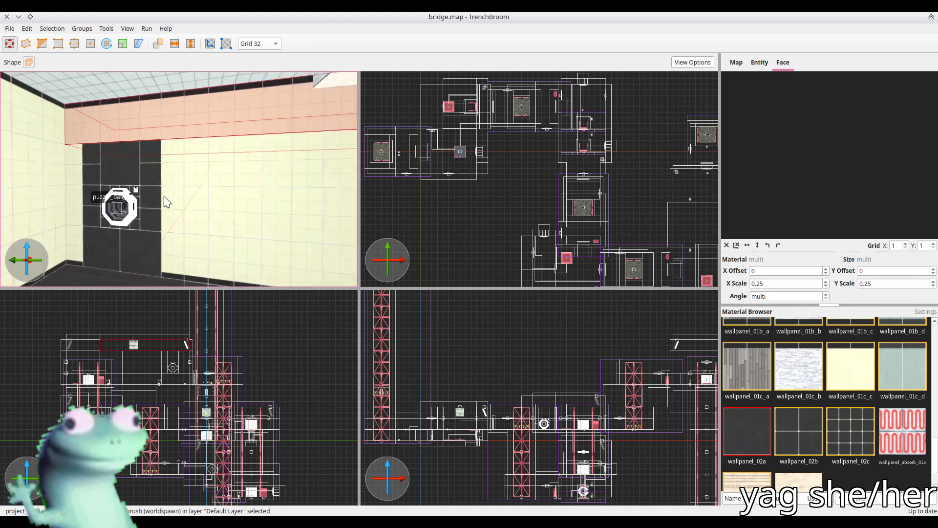
{"action": "key", "text": "a"}
{"action": "key", "text": "a"}
{"action": "key", "text": "a"}
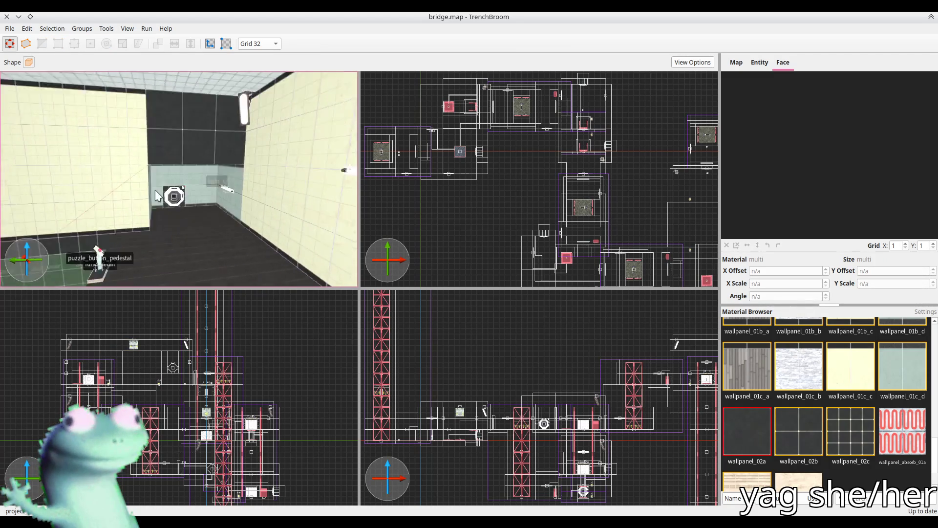
{"action": "key", "text": "a"}
{"action": "key", "text": "a"}
{"action": "key", "text": "a"}
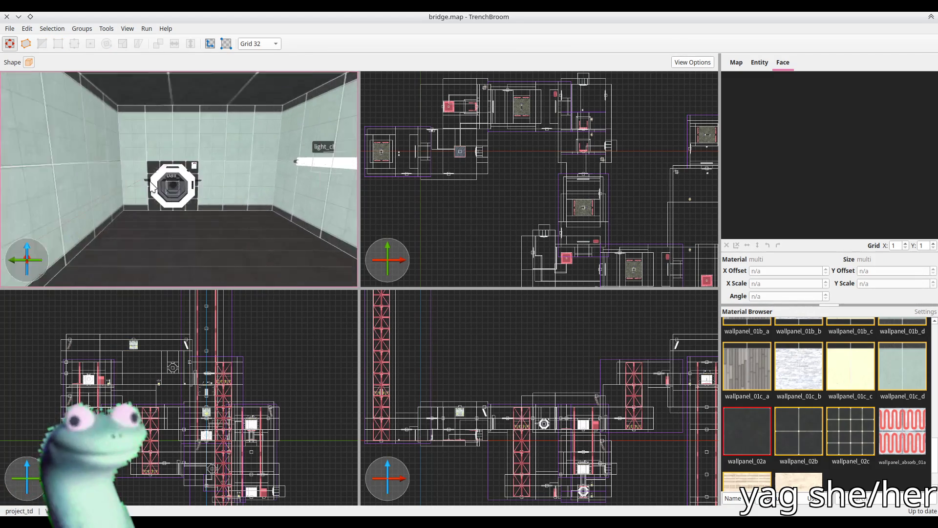
{"action": "key", "text": "a"}
{"action": "key", "text": "a"}
{"action": "key", "text": "a"}
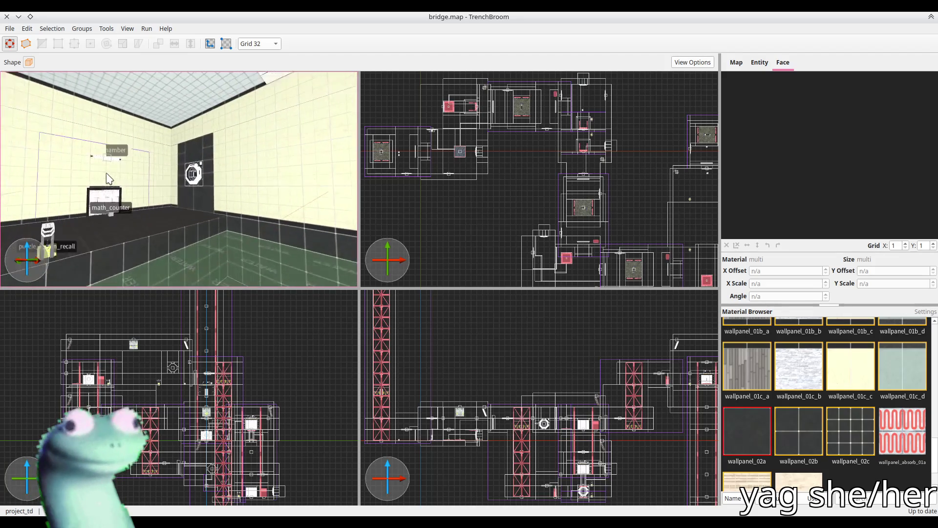
{"action": "key", "text": "w"}
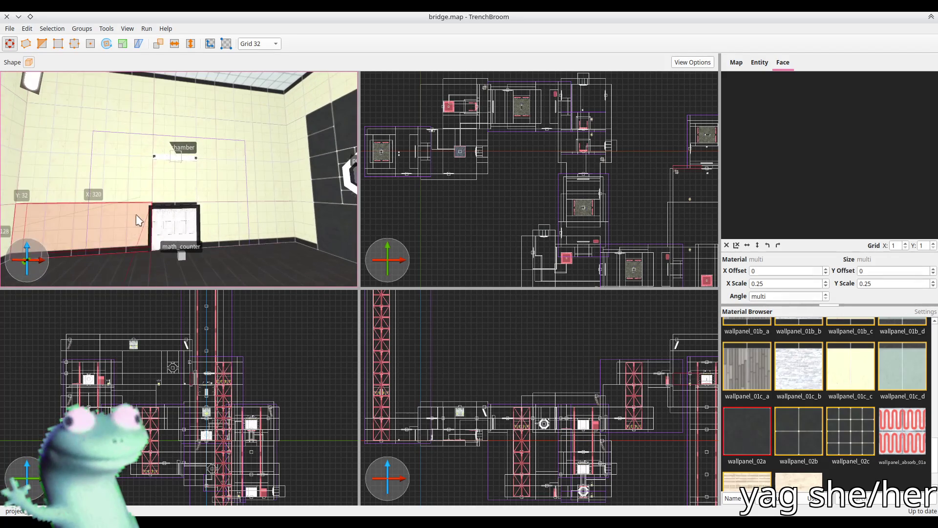
Duplicate the lower wall brush left of math_counter and position the copy beside it
{"action": "left_click", "coordinate": [126, 213]}
{"action": "scroll", "coordinate": [128, 219], "scroll_direction": "up", "scroll_amount": 1}
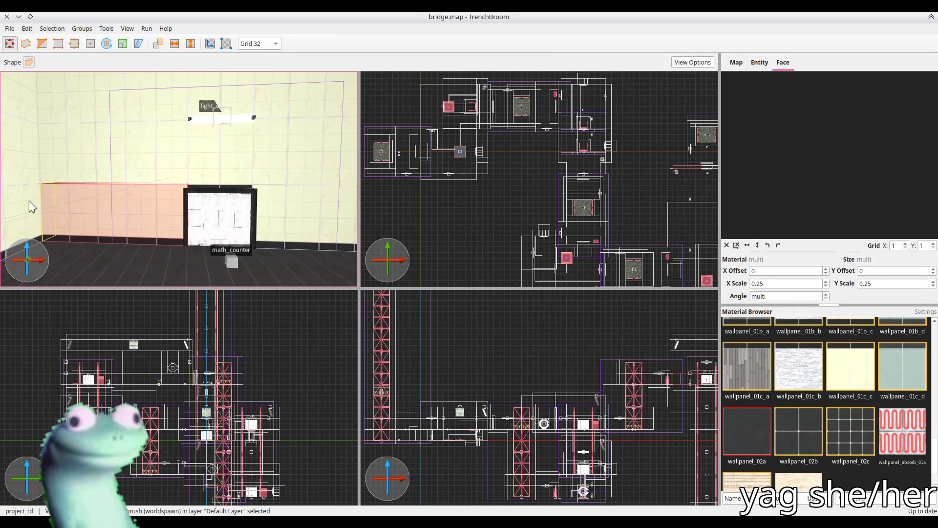
{"action": "key", "text": "ctrl+shift+k"}
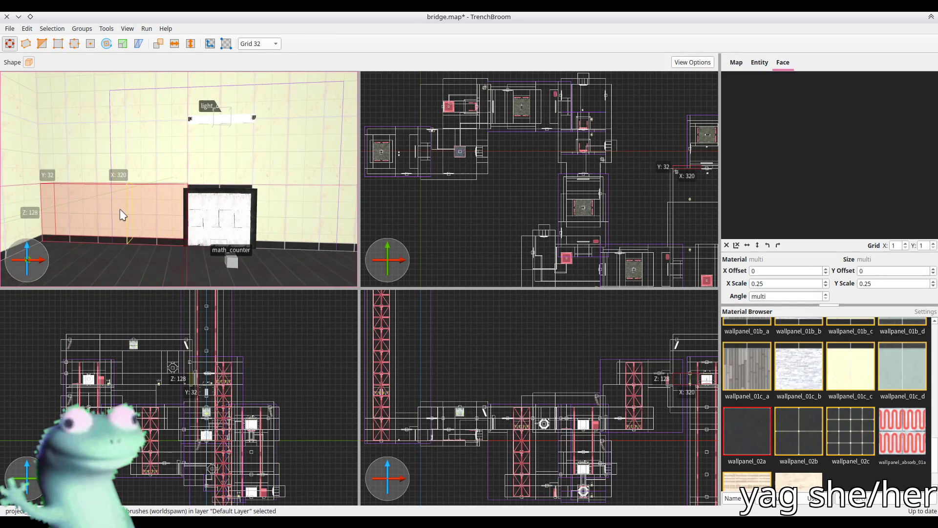
{"action": "left_click", "coordinate": [274, 215]}
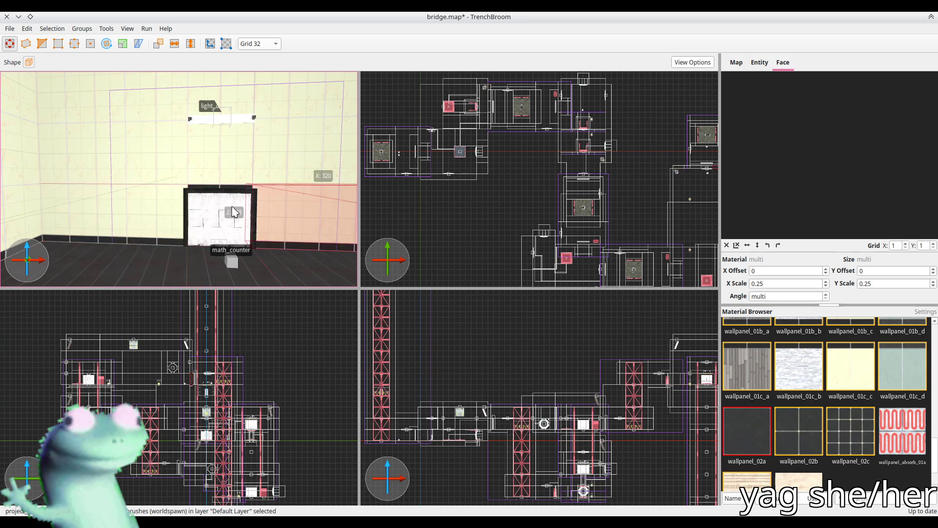
{"action": "key", "text": "s"}
{"action": "key", "text": "d"}
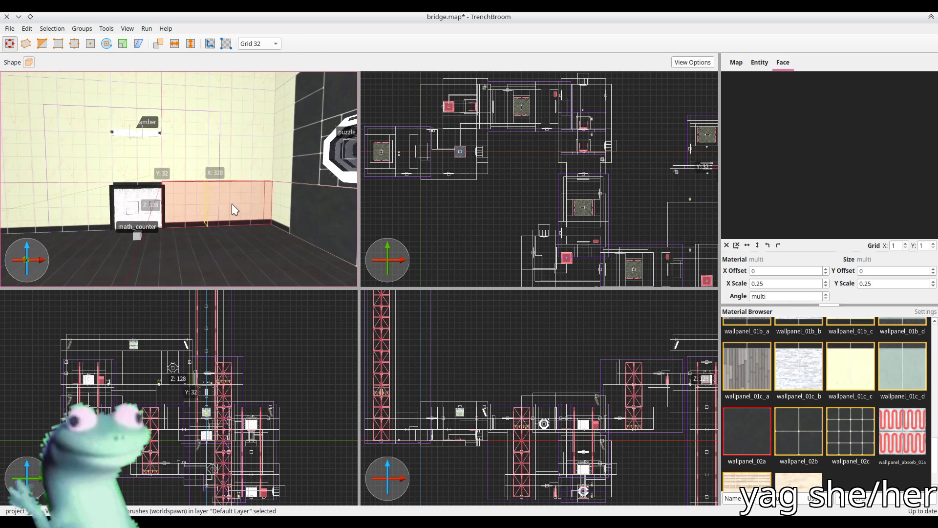
Select the upper and lower wall brushes around math_counter and check their dimensions
{"action": "left_click", "coordinate": [186, 163]}
{"action": "key", "text": "s"}
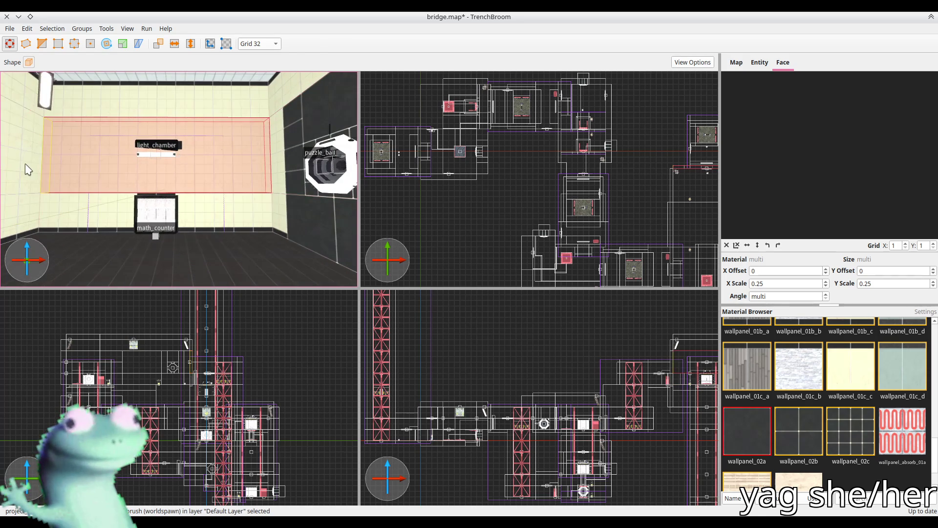
{"action": "left_click", "coordinate": [67, 172]}
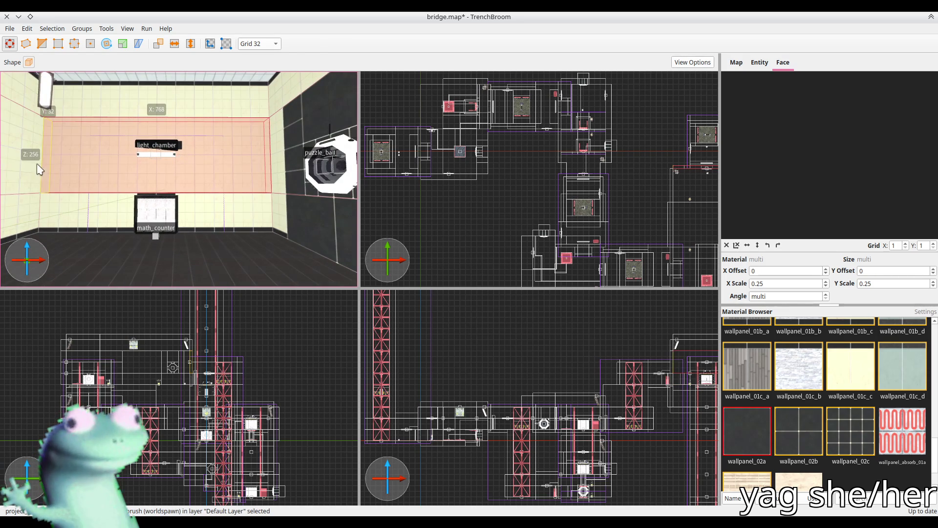
{"action": "left_click", "coordinate": [89, 174], "text": "ctrl"}
{"action": "left_click", "coordinate": [122, 209]}
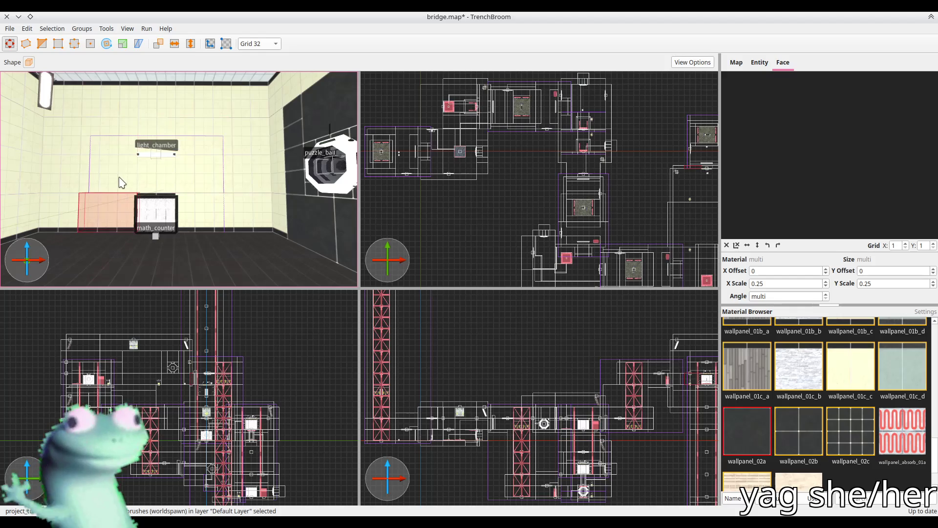
{"action": "key", "text": "a"}
{"action": "left_click", "coordinate": [126, 189]}
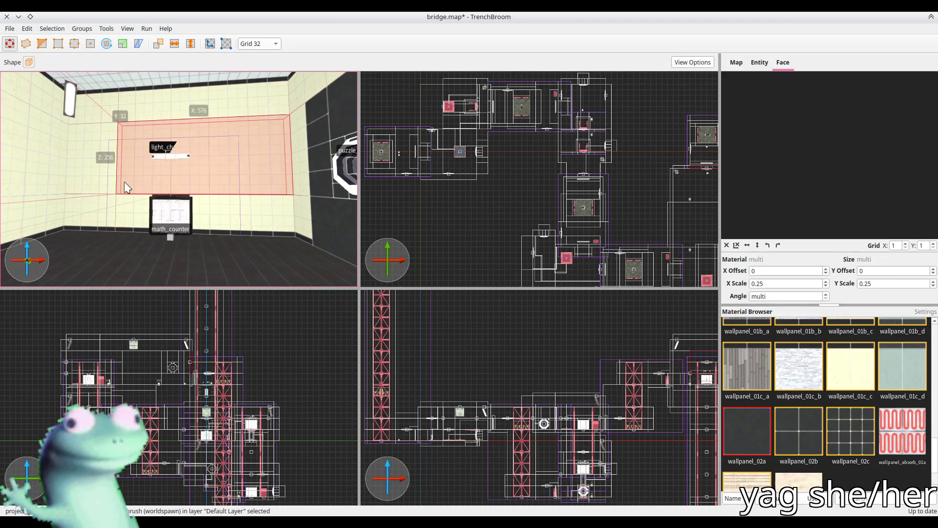
{"action": "left_click", "coordinate": [126, 189], "text": "ctrl"}
{"action": "left_click", "coordinate": [232, 228]}
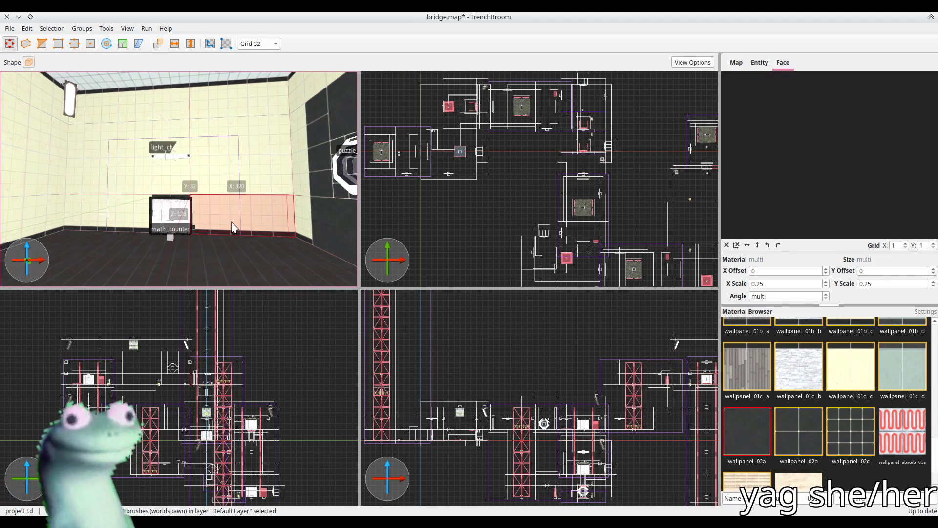
{"action": "left_click", "coordinate": [268, 223]}
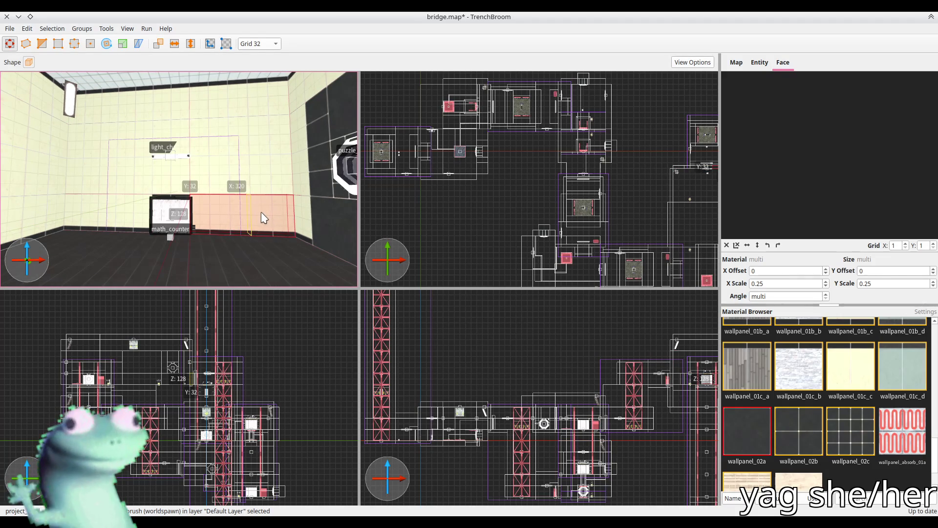
Select the upper wall brushes, then the two strips below the ceiling and one strip face
{"action": "left_click", "coordinate": [197, 182]}
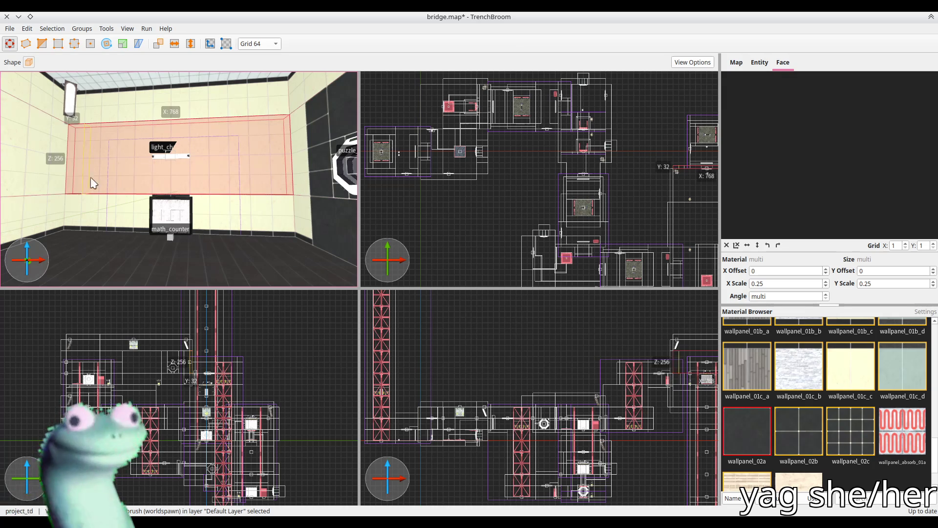
{"action": "left_click", "coordinate": [127, 182], "text": "ctrl"}
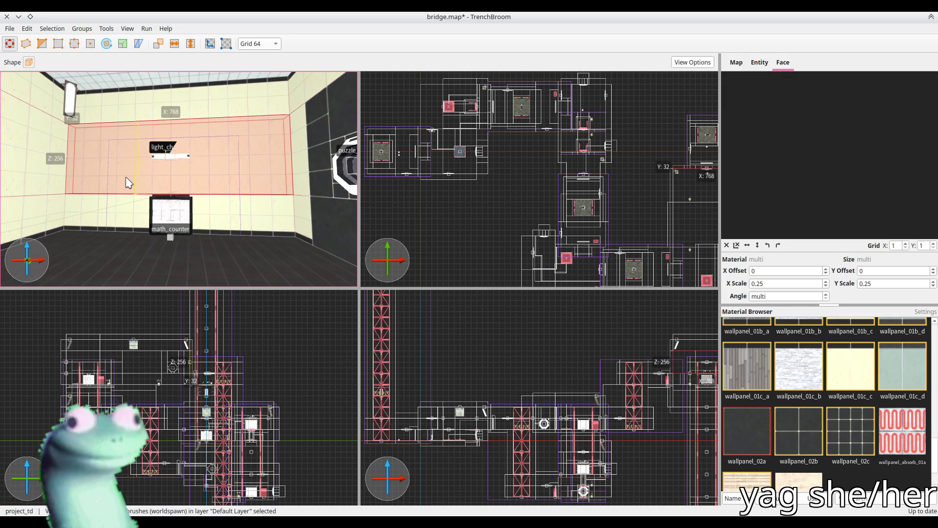
{"action": "left_click", "coordinate": [97, 177], "text": "ctrl"}
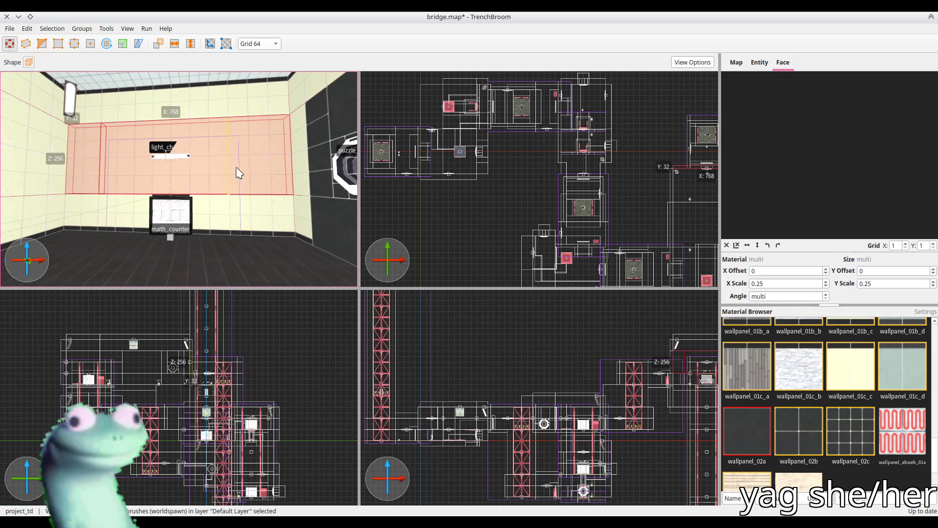
{"action": "left_click", "coordinate": [203, 99]}
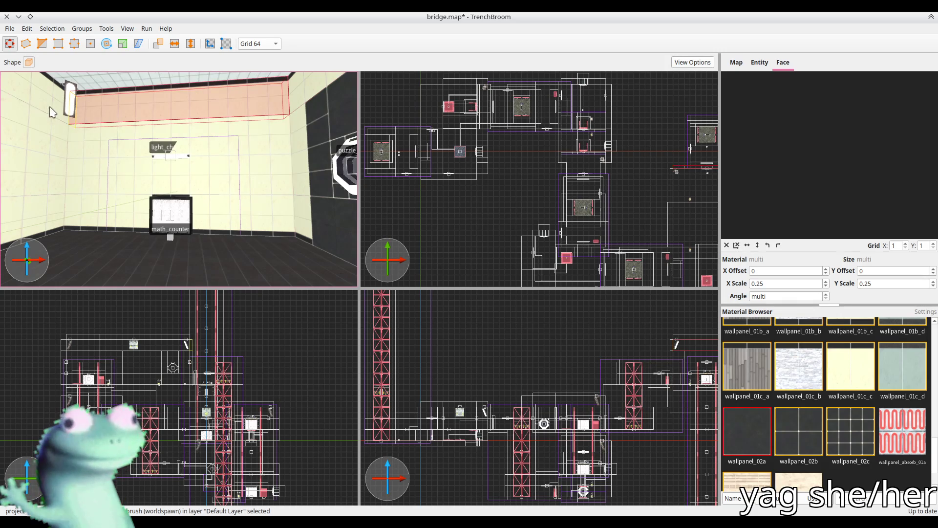
{"action": "left_click", "coordinate": [139, 110], "text": "ctrl"}
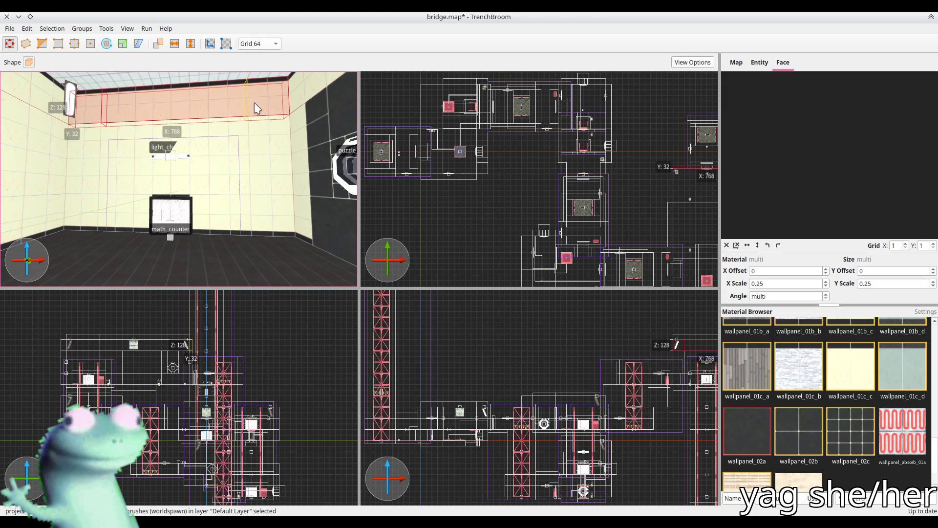
{"action": "left_click", "coordinate": [225, 105], "text": "shift"}
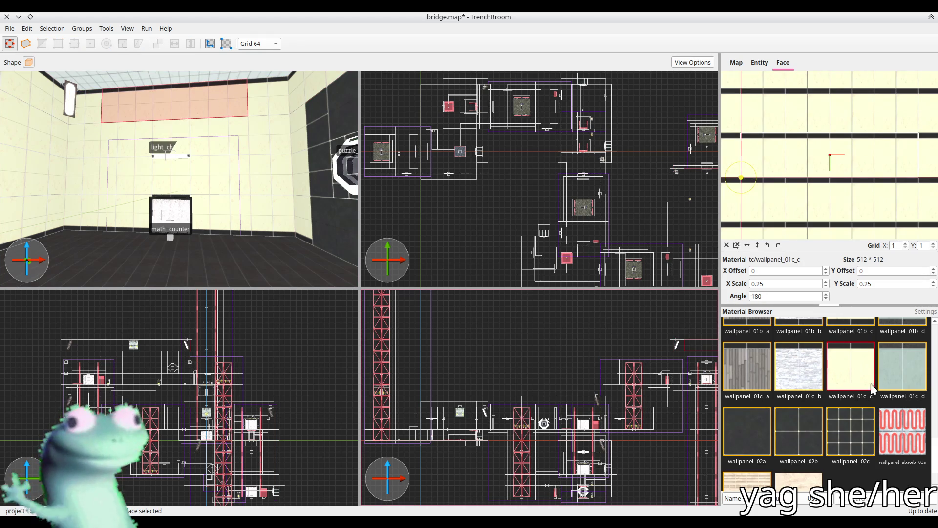
Apply grey wallpanel_01a_a to the upper face and wallpanel_01b_a to the faces below
{"action": "scroll", "coordinate": [872, 387], "scroll_direction": "up", "scroll_amount": 1}
{"action": "left_click", "coordinate": [747, 359]}
{"action": "left_click", "coordinate": [215, 147], "text": "shift"}
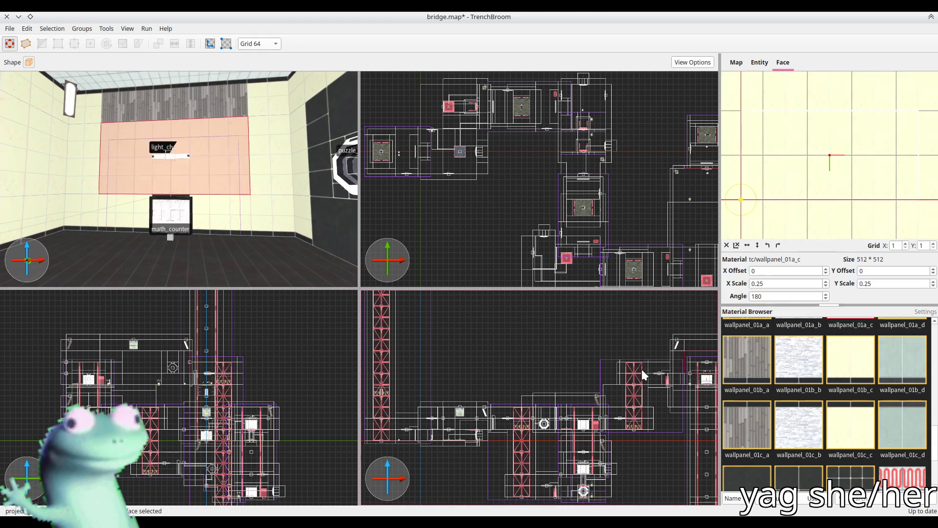
{"action": "scroll", "coordinate": [753, 391], "scroll_direction": "up", "scroll_amount": 1}
{"action": "left_click", "coordinate": [764, 411]}
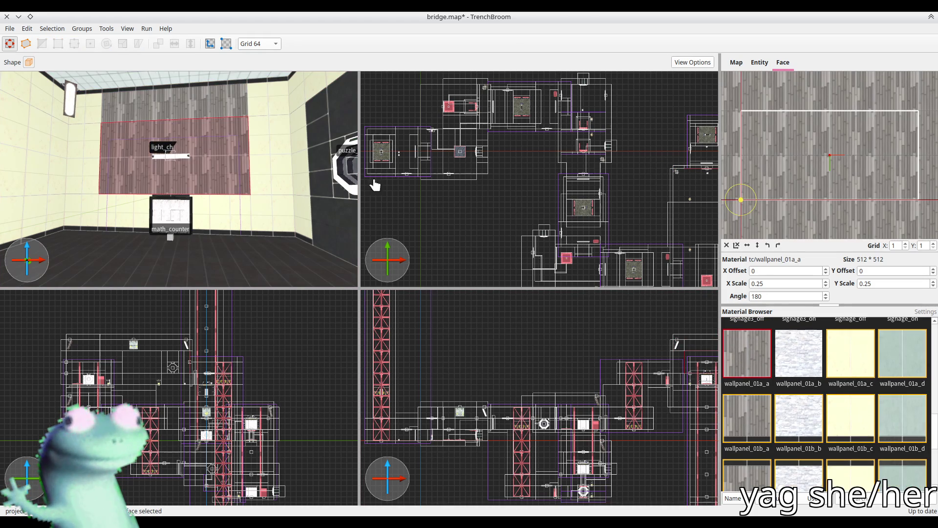
{"action": "left_click", "coordinate": [220, 215], "text": "shift"}
{"action": "left_click", "coordinate": [122, 216], "text": "ctrl+shift"}
{"action": "left_click", "coordinate": [747, 433]}
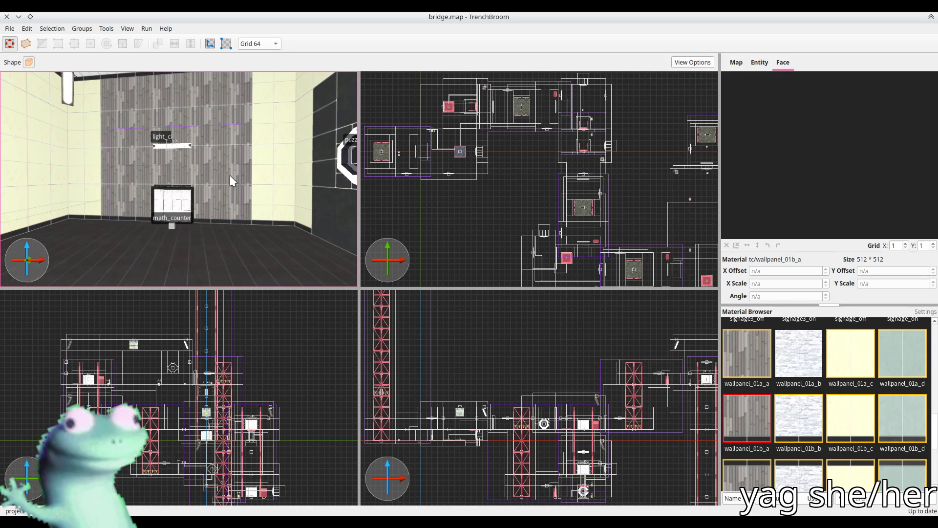
Turn the view back to the paneled wall and inspect its face to review the result
{"action": "left_click", "coordinate": [230, 175]}
{"action": "scroll", "coordinate": [198, 135], "scroll_direction": "up", "scroll_amount": 5}
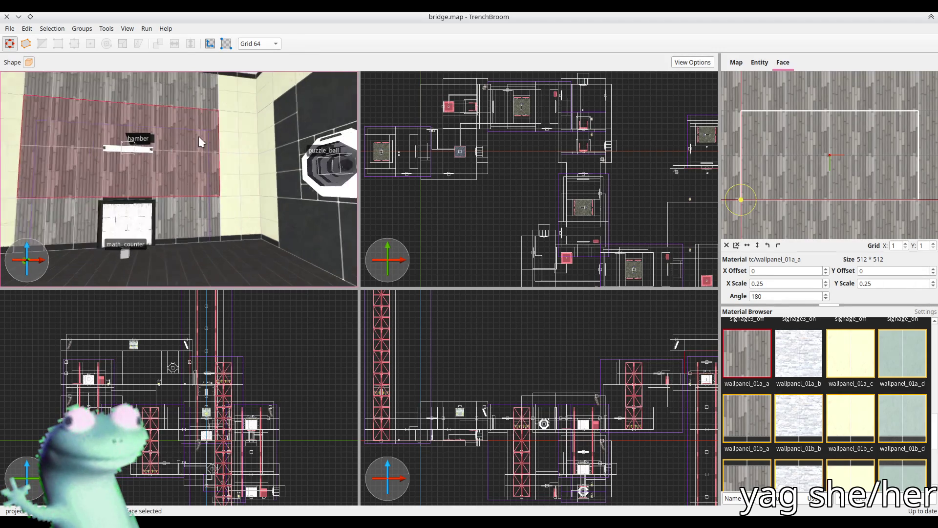
{"action": "scroll", "coordinate": [185, 146], "scroll_direction": "down", "scroll_amount": 5}
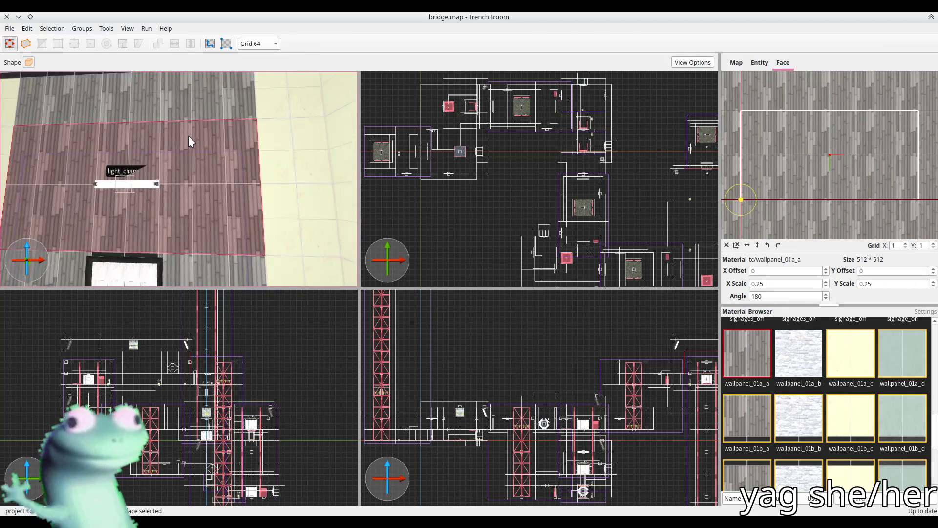
{"action": "key", "text": "Escape"}
{"action": "mouse_move", "coordinate": [183, 155]}
{"action": "left_mouse_down"}
{"action": "mouse_move", "coordinate": [181, 179]}
{"action": "mouse_move", "coordinate": [169, 177]}
{"action": "mouse_move", "coordinate": [177, 154]}
{"action": "mouse_move", "coordinate": [165, 158]}
{"action": "mouse_move", "coordinate": [180, 181]}
{"action": "mouse_move", "coordinate": [213, 169]}
{"action": "left_mouse_up"}
{"action": "left_click", "coordinate": [180, 178]}
{"action": "key", "text": "Escape"}
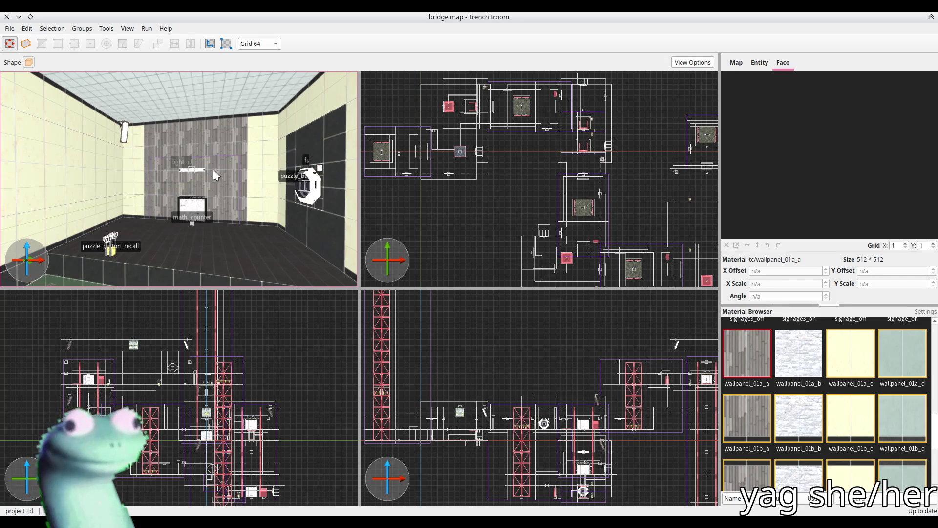
Turn the view past the water pool to the yellow-crate wall and select its wall brushes
{"action": "left_click_drag", "start_coordinate": [213, 169], "coordinate": [160, 218]}
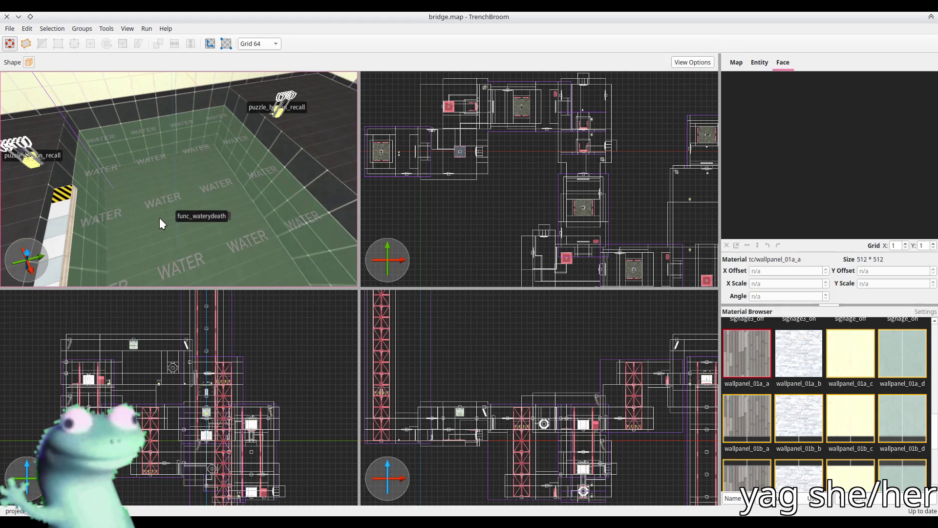
{"action": "mouse_move", "coordinate": [159, 218]}
{"action": "left_mouse_down"}
{"action": "mouse_move", "coordinate": [130, 202]}
{"action": "mouse_move", "coordinate": [162, 172]}
{"action": "mouse_move", "coordinate": [205, 188]}
{"action": "mouse_move", "coordinate": [184, 189]}
{"action": "left_mouse_up"}
{"action": "left_click", "coordinate": [181, 178]}
{"action": "key", "text": "w"}
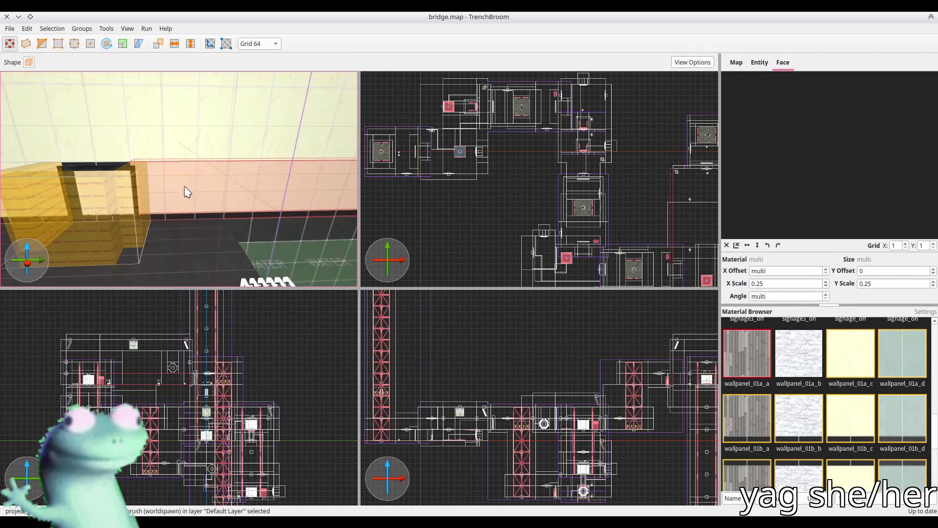
{"action": "left_click", "coordinate": [193, 200], "text": "ctrl"}
Apply the pale green wallpanel_01b_d material to the wall face around the crate
{"action": "mouse_move", "coordinate": [192, 199]}
{"action": "left_mouse_down"}
{"action": "mouse_move", "coordinate": [161, 207]}
{"action": "mouse_move", "coordinate": [210, 199]}
{"action": "left_mouse_up"}
{"action": "left_click", "coordinate": [162, 206], "text": "shift"}
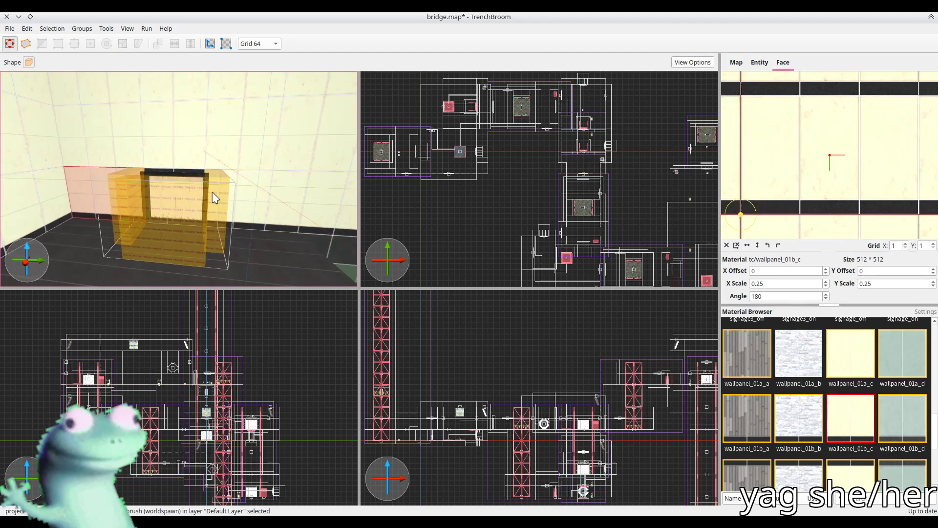
{"action": "left_click", "coordinate": [266, 205], "text": "shift"}
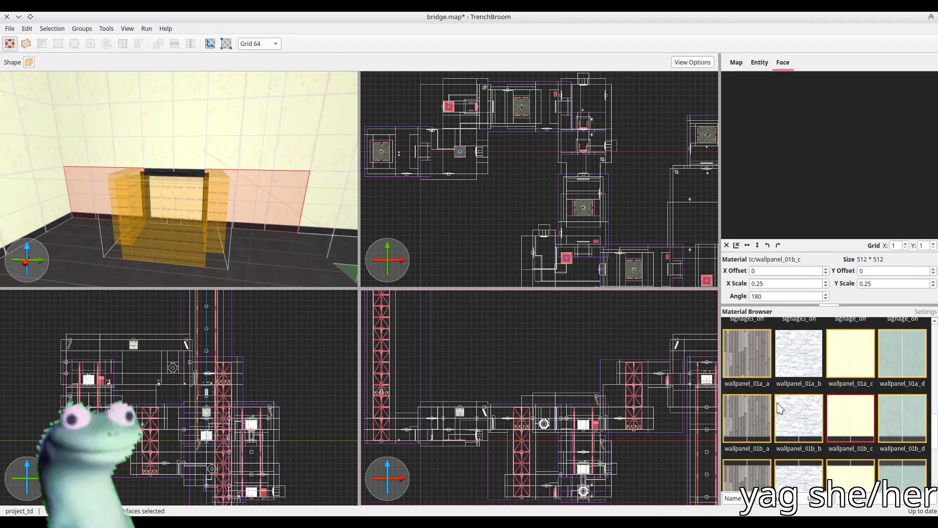
{"action": "left_click", "coordinate": [905, 431]}
Look up at the brush above the crate and select its front and side faces
{"action": "mouse_move", "coordinate": [162, 231]}
{"action": "left_mouse_down"}
{"action": "mouse_move", "coordinate": [84, 237]}
{"action": "mouse_move", "coordinate": [217, 231]}
{"action": "mouse_move", "coordinate": [177, 218]}
{"action": "mouse_move", "coordinate": [197, 188]}
{"action": "mouse_move", "coordinate": [192, 196]}
{"action": "mouse_move", "coordinate": [177, 136]}
{"action": "left_mouse_up"}
{"action": "left_click", "coordinate": [197, 188]}
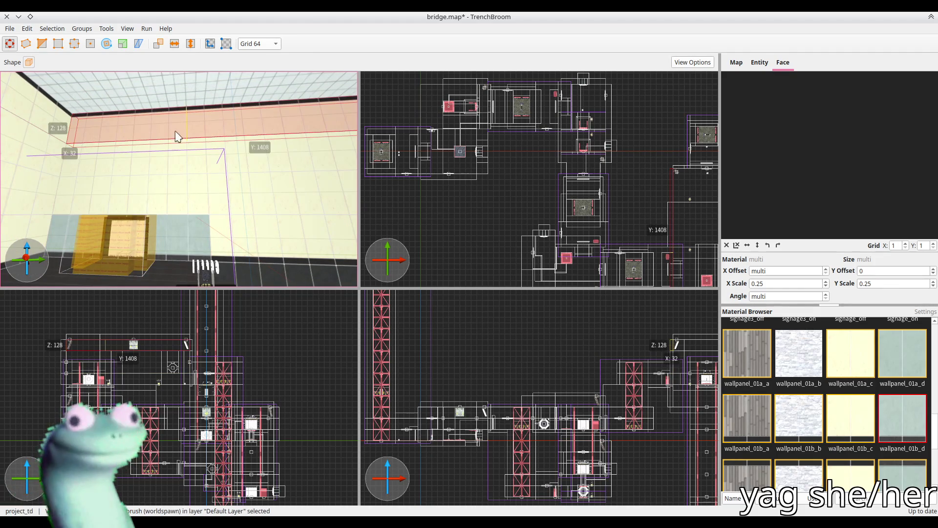
{"action": "left_click", "coordinate": [179, 194], "text": "shift"}
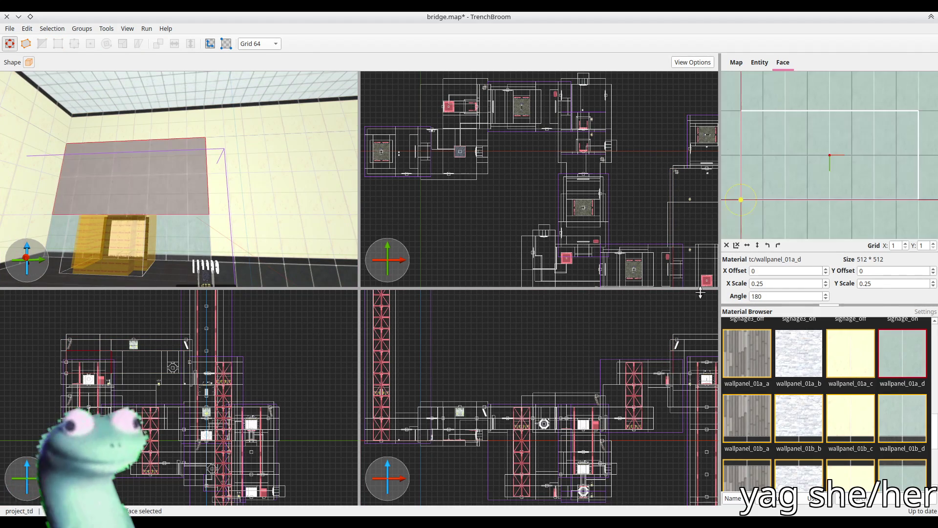
{"action": "left_click", "coordinate": [196, 230], "text": "shift"}
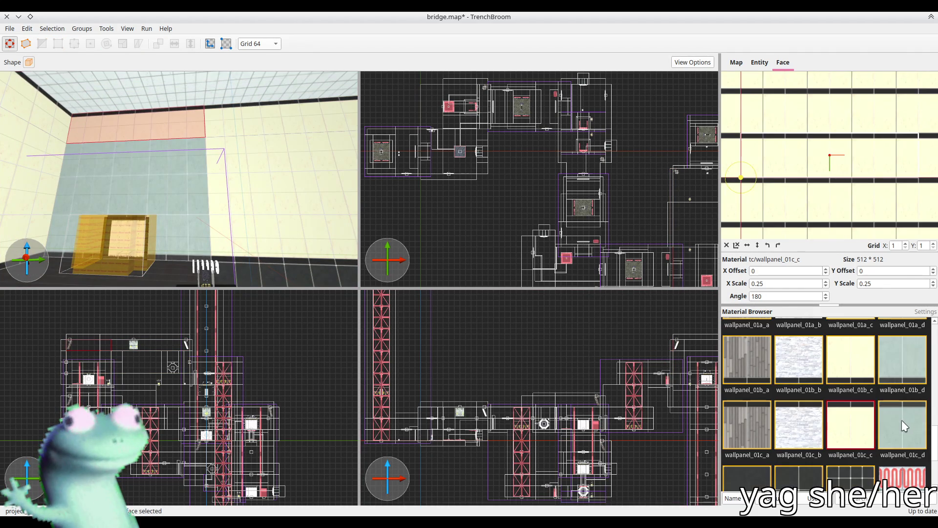
{"action": "key", "text": "Escape"}
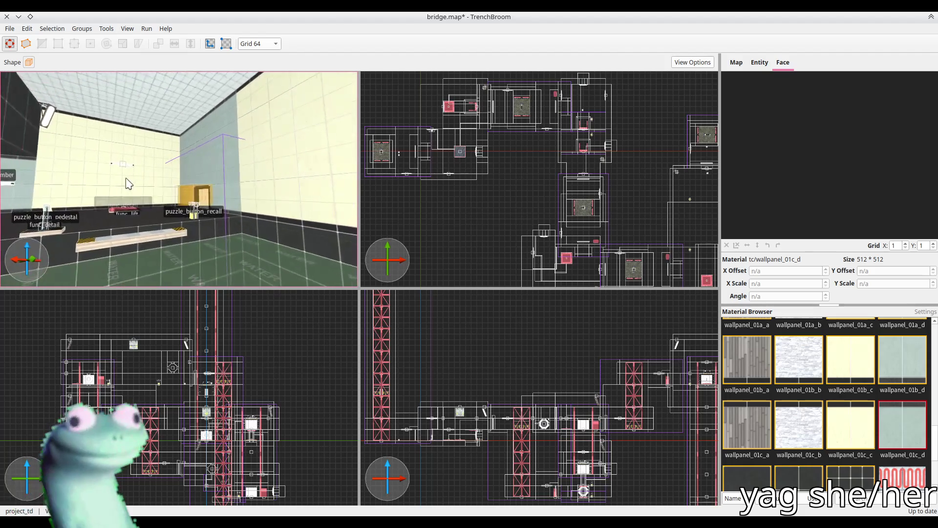
Fly to the puzzle_button_recall corner and stretch its wall brush up to the ceiling
{"action": "left_click", "coordinate": [151, 217]}
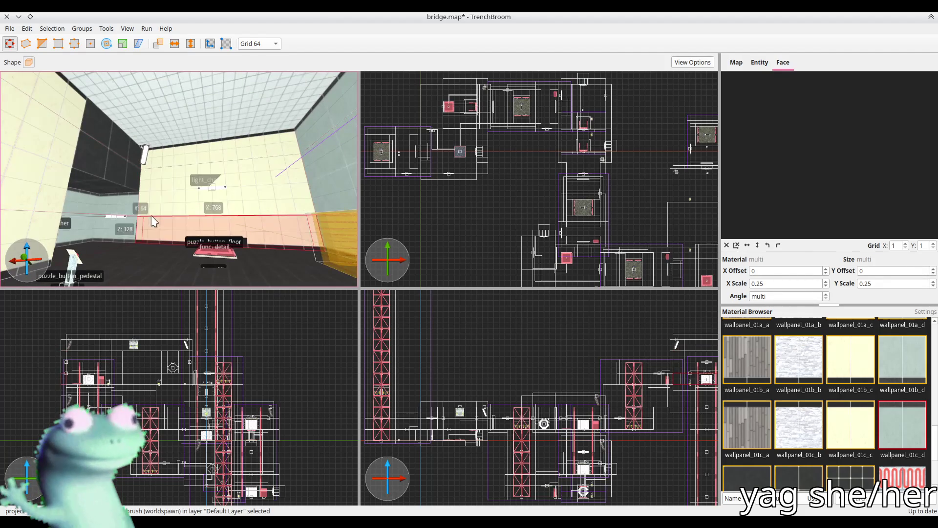
{"action": "key", "text": "Escape"}
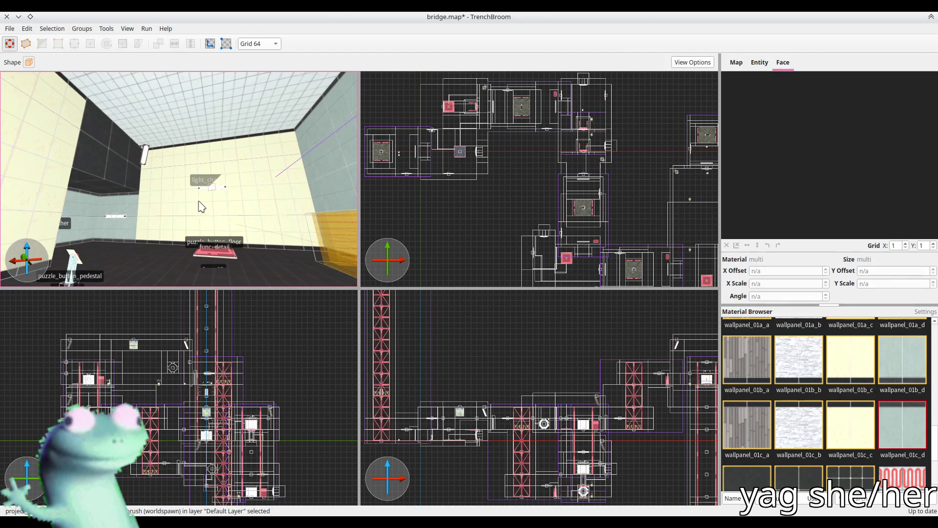
{"action": "key", "text": "w"}
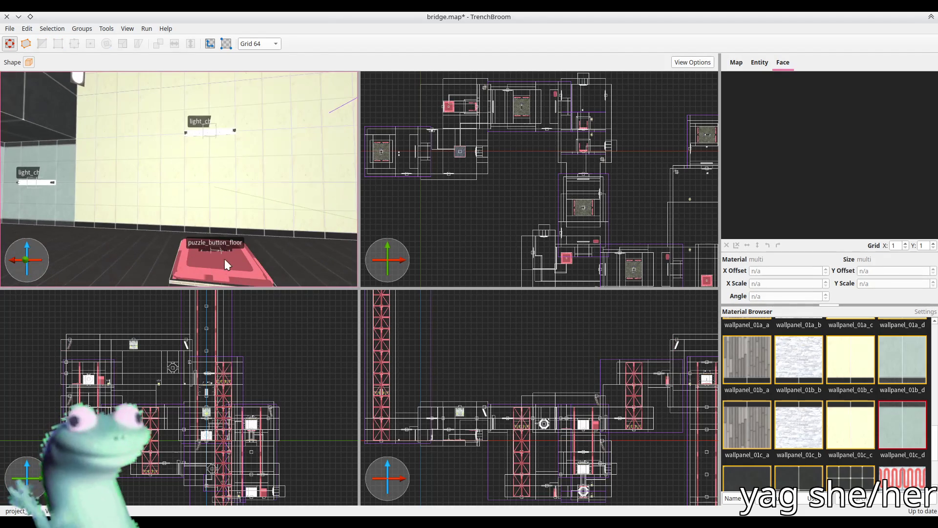
{"action": "key", "text": "w"}
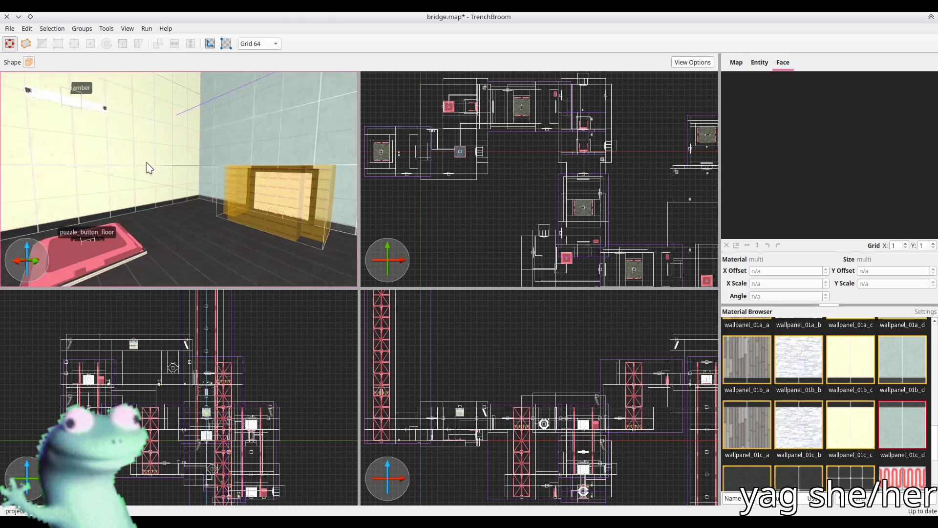
{"action": "left_click", "coordinate": [213, 202]}
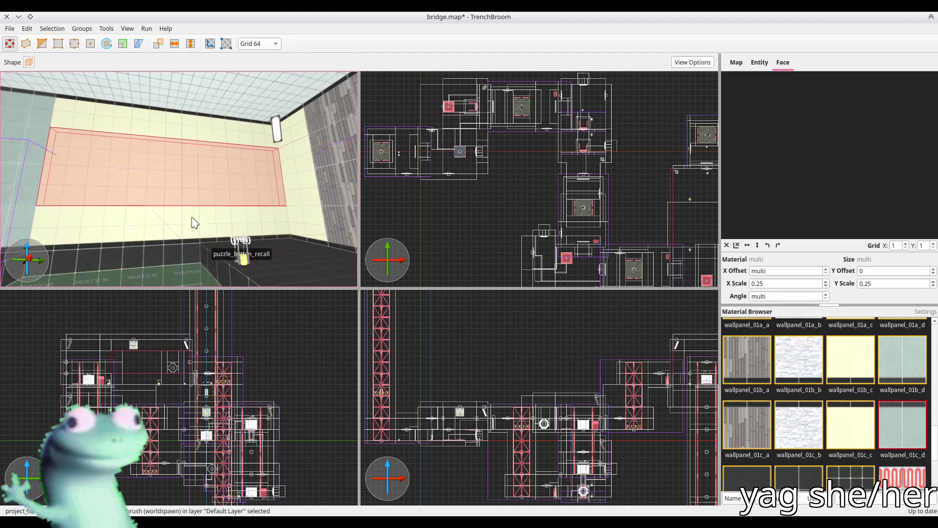
{"action": "mouse_move", "coordinate": [194, 223]}
{"action": "left_mouse_down"}
{"action": "mouse_move", "coordinate": [189, 140]}
{"action": "mouse_move", "coordinate": [175, 142]}
{"action": "left_mouse_up"}
Apply wallpanel_01a_a to the upper wall face, undoing an initial wrong material
{"action": "left_click", "coordinate": [168, 159], "text": "ctrl"}
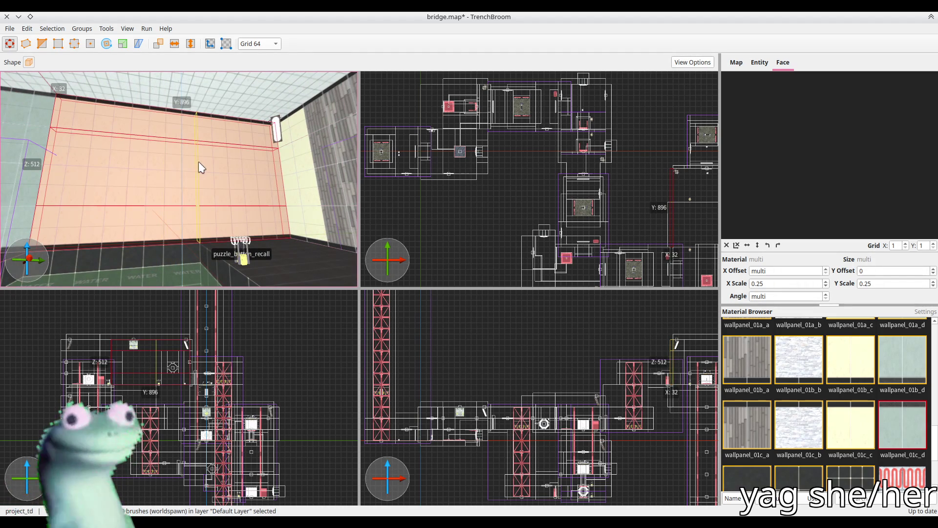
{"action": "left_click", "coordinate": [172, 183], "text": "shift"}
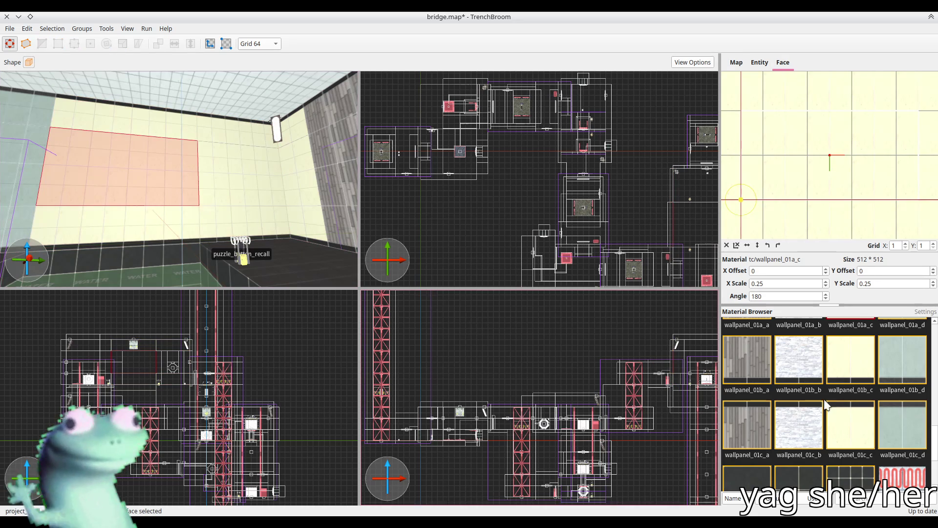
{"action": "left_click", "coordinate": [744, 363]}
{"action": "key", "text": "ctrl+z"}
{"action": "scroll", "coordinate": [749, 376], "scroll_direction": "up", "scroll_amount": 1}
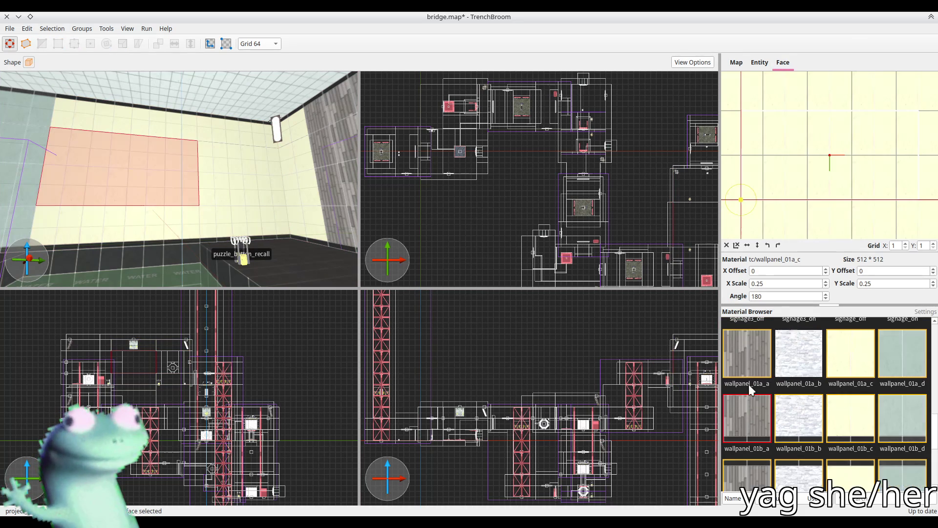
{"action": "left_click", "coordinate": [748, 369]}
Give the lower face wallpanel_01b_a and the top strip a wallpanel_01c material
{"action": "left_click", "coordinate": [169, 230], "text": "shift"}
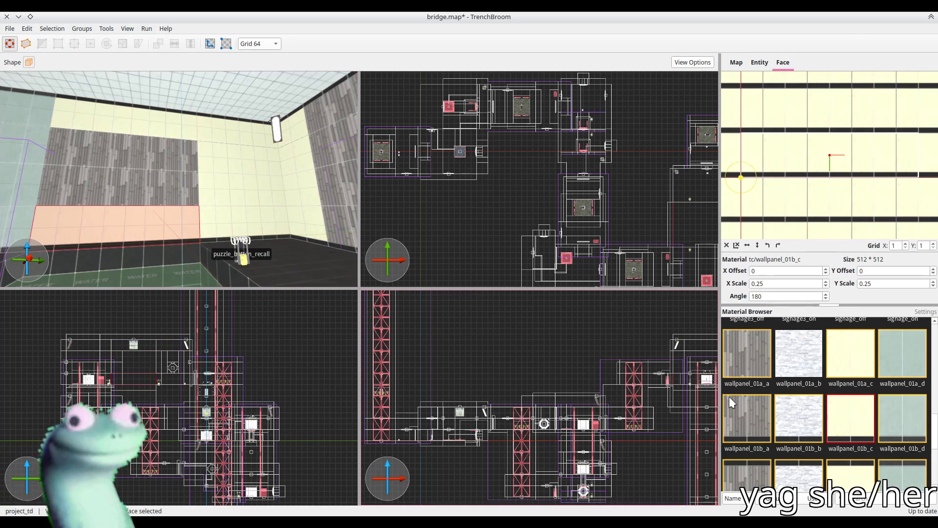
{"action": "left_click", "coordinate": [746, 418]}
{"action": "left_click", "coordinate": [147, 122], "text": "shift"}
{"action": "left_click", "coordinate": [747, 474]}
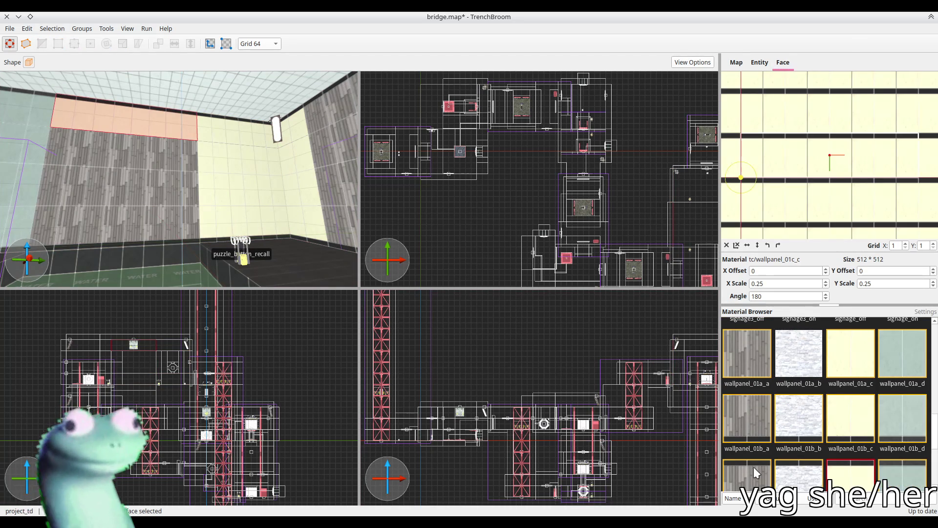
{"action": "key", "text": "Escape"}
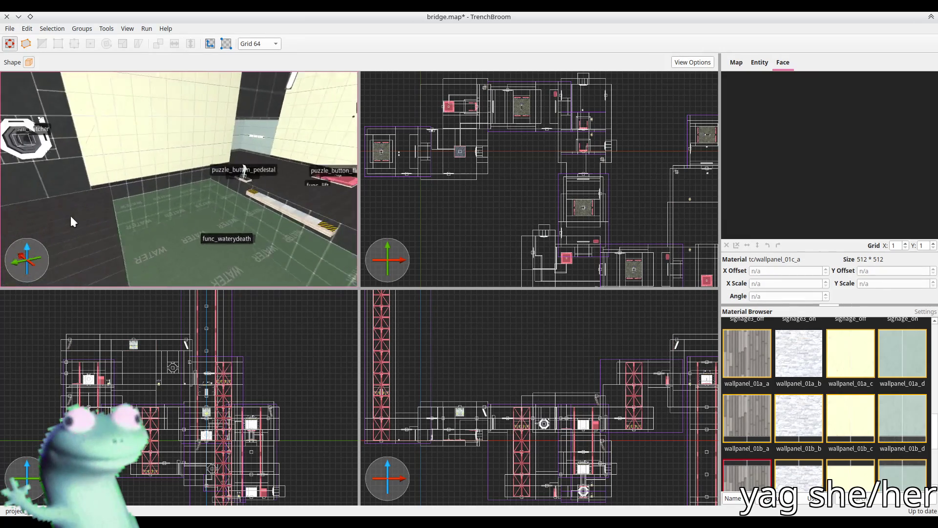
{"action": "left_click", "coordinate": [192, 172]}
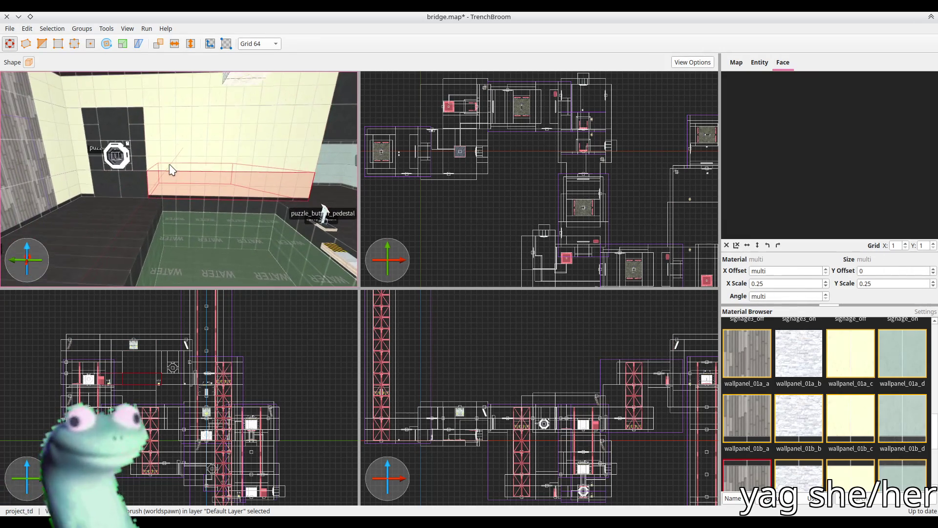
{"action": "key", "text": "a"}
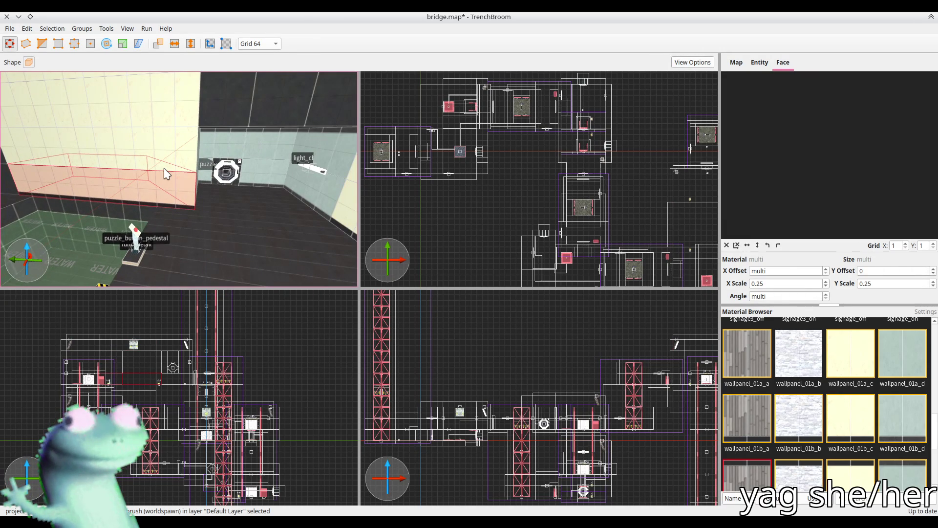
{"action": "key", "text": "a"}
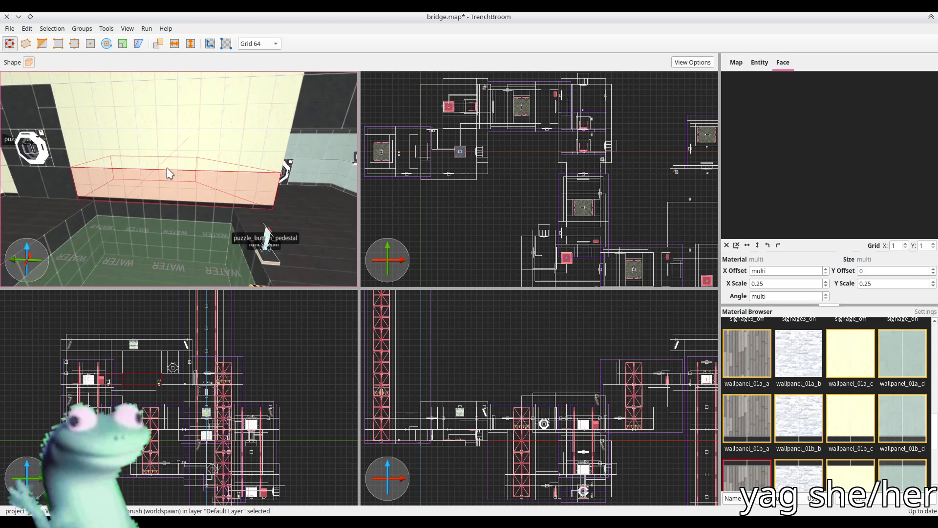
{"action": "mouse_move", "coordinate": [170, 173]}
{"action": "left_mouse_down"}
{"action": "mouse_move", "coordinate": [170, 142]}
{"action": "mouse_move", "coordinate": [172, 156]}
{"action": "mouse_move", "coordinate": [192, 140]}
{"action": "mouse_move", "coordinate": [176, 119]}
{"action": "left_mouse_up"}
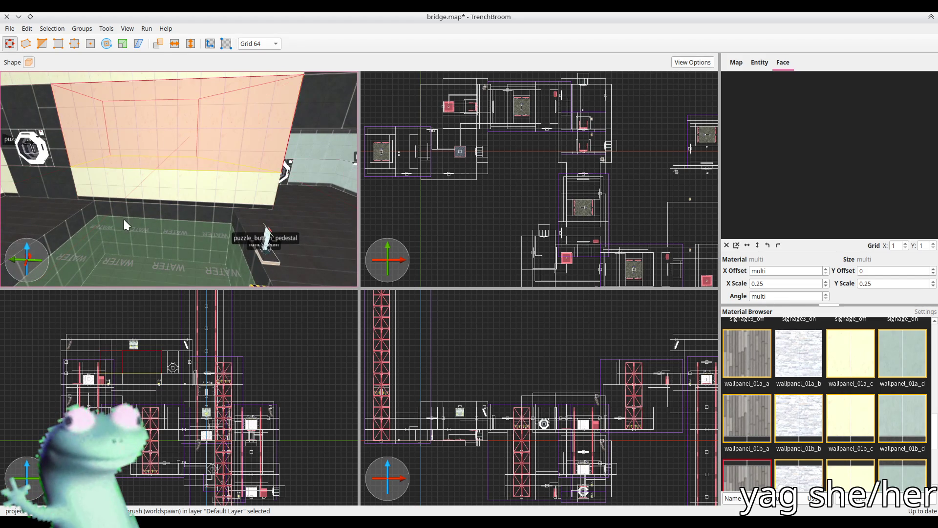
{"action": "scroll", "coordinate": [126, 224], "scroll_direction": "down", "scroll_amount": 3}
{"action": "scroll", "coordinate": [190, 113], "scroll_direction": "up", "scroll_amount": 2}
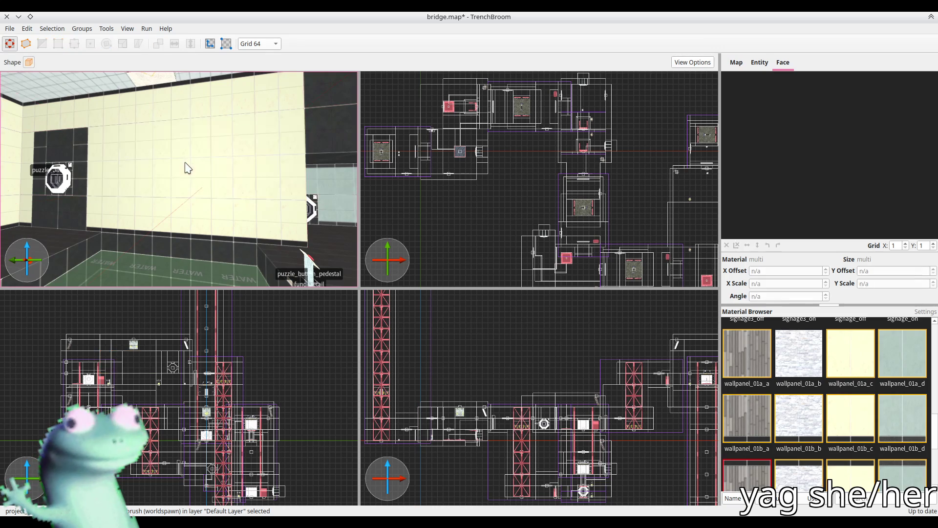
{"action": "scroll", "coordinate": [188, 169], "scroll_direction": "up", "scroll_amount": 3}
{"action": "scroll", "coordinate": [207, 198], "scroll_direction": "down", "scroll_amount": 5}
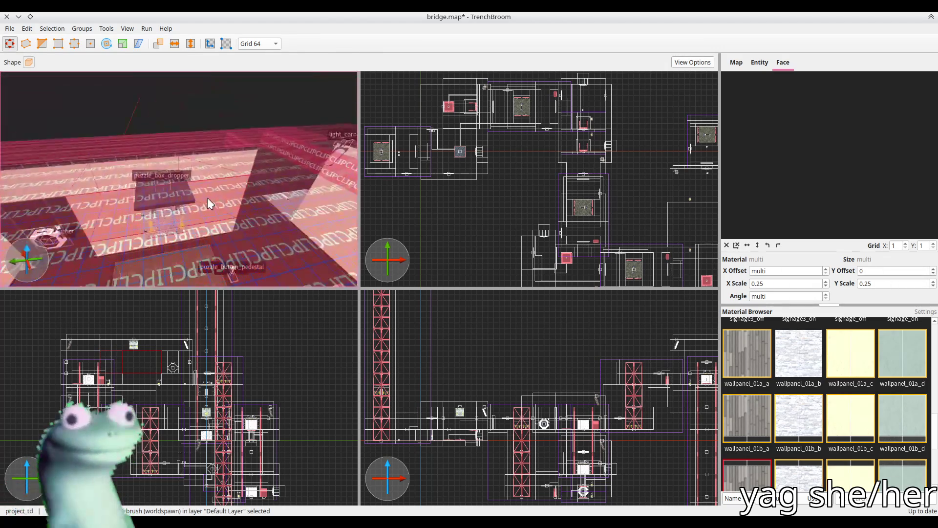
{"action": "scroll", "coordinate": [292, 210], "scroll_direction": "up", "scroll_amount": 5}
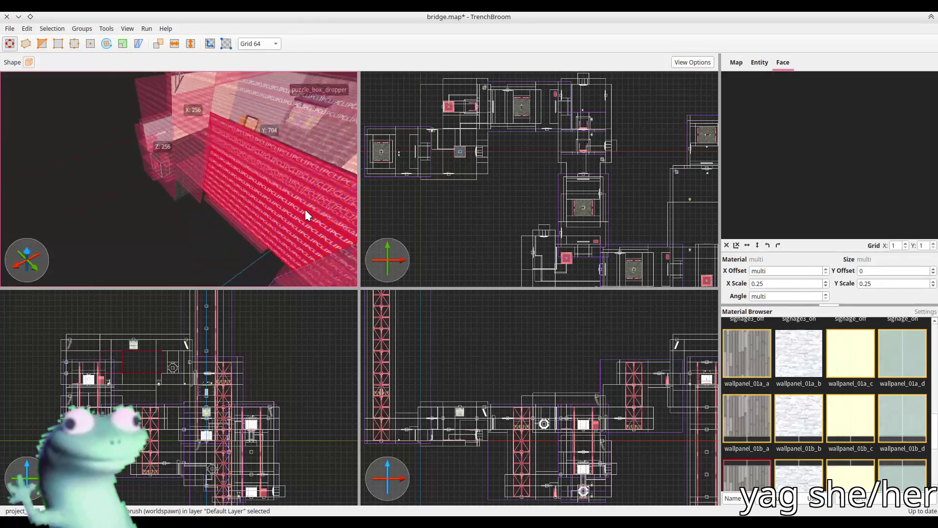
{"action": "scroll", "coordinate": [334, 157], "scroll_direction": "up", "scroll_amount": 2}
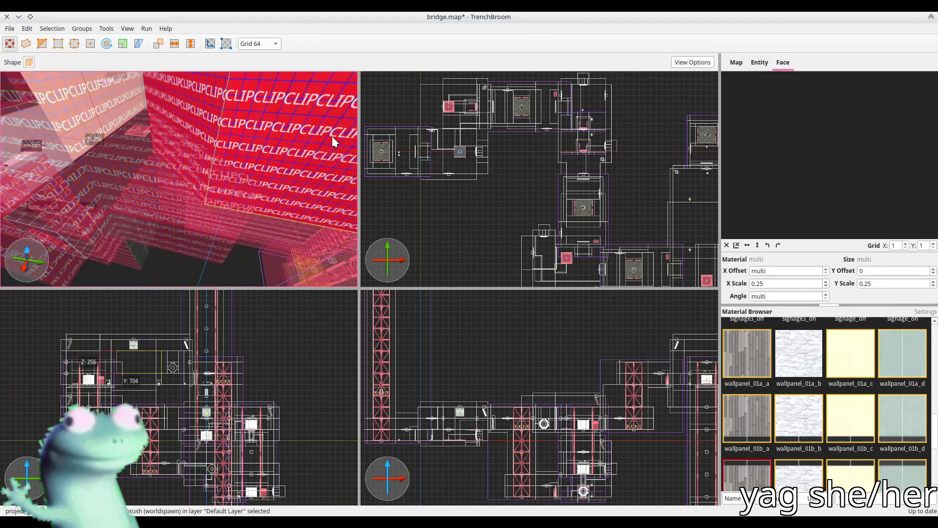
{"action": "scroll", "coordinate": [327, 121], "scroll_direction": "down", "scroll_amount": 4}
{"action": "mouse_move", "coordinate": [236, 125]}
{"action": "left_mouse_down"}
{"action": "mouse_move", "coordinate": [187, 129]}
{"action": "mouse_move", "coordinate": [266, 127]}
{"action": "mouse_move", "coordinate": [229, 165]}
{"action": "mouse_move", "coordinate": [179, 179]}
{"action": "mouse_move", "coordinate": [188, 167]}
{"action": "mouse_move", "coordinate": [94, 210]}
{"action": "mouse_move", "coordinate": [143, 221]}
{"action": "mouse_move", "coordinate": [168, 178]}
{"action": "mouse_move", "coordinate": [150, 113]}
{"action": "left_mouse_up"}
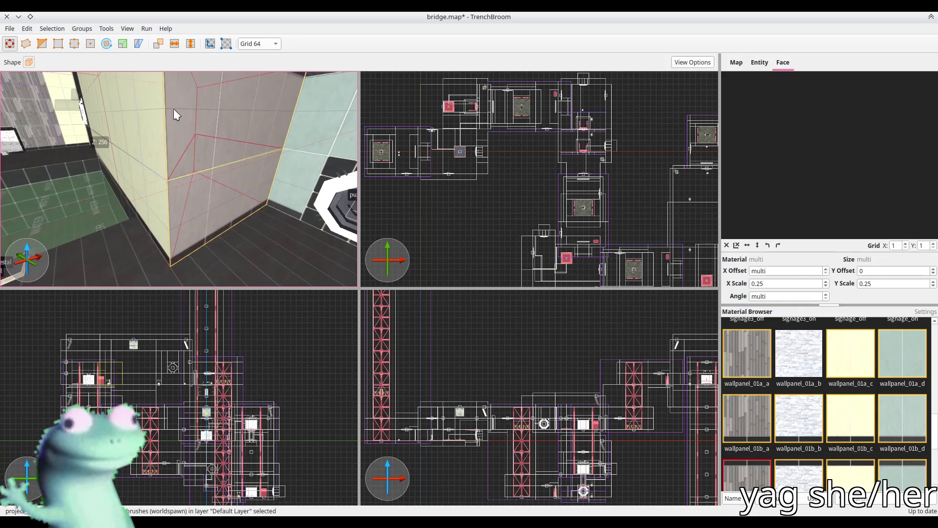
Center the 2D views on the selection and clip the corner wall brushes at the wall corner
{"action": "key", "text": "ctrl+u"}
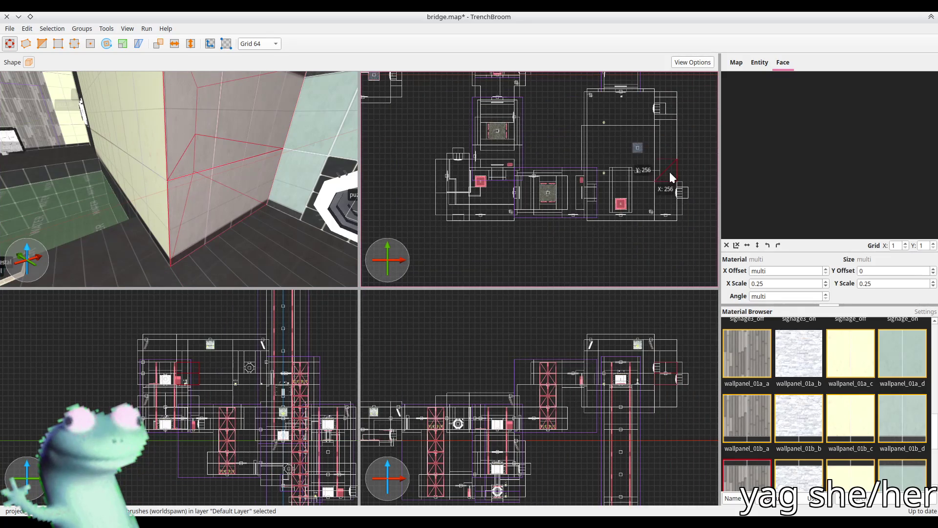
{"action": "scroll", "coordinate": [670, 171], "scroll_direction": "up", "scroll_amount": 3}
{"action": "key", "text": "c"}
{"action": "left_click", "coordinate": [652, 177]}
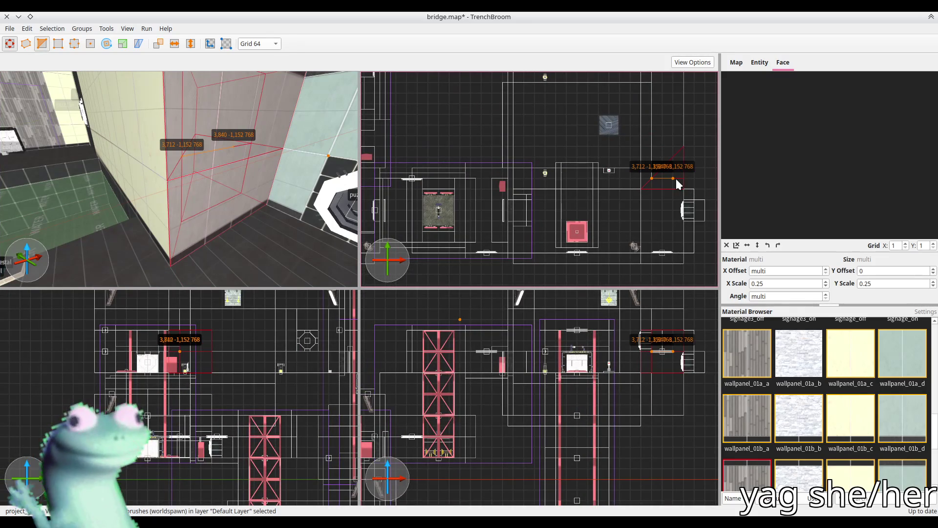
{"action": "key", "text": "Return"}
{"action": "key", "text": "c"}
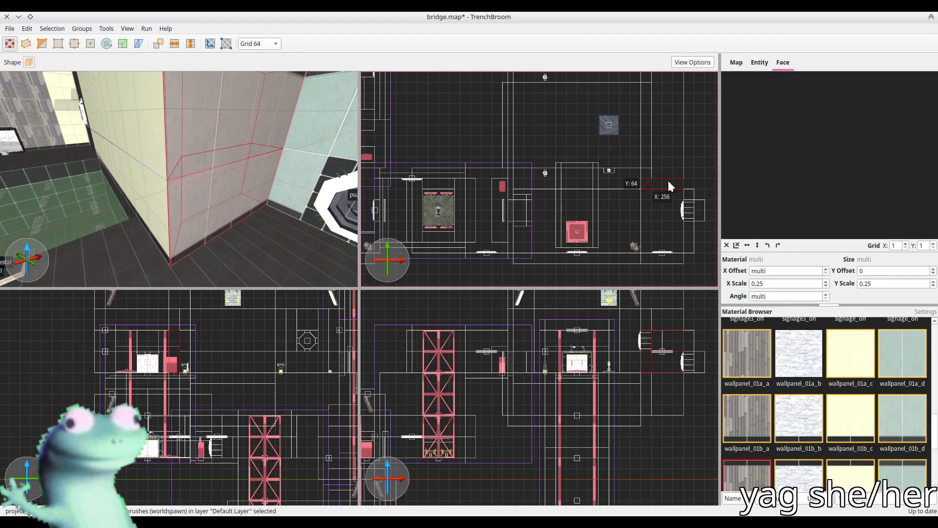
Select the large facing-wall brush and the ceiling-edge band, then deselect
{"action": "left_click", "coordinate": [224, 191]}
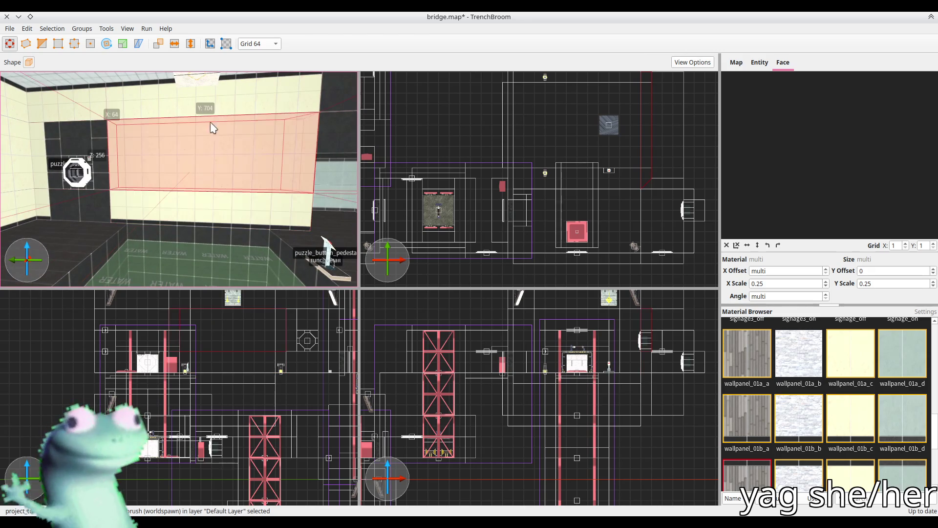
{"action": "left_click", "coordinate": [236, 135]}
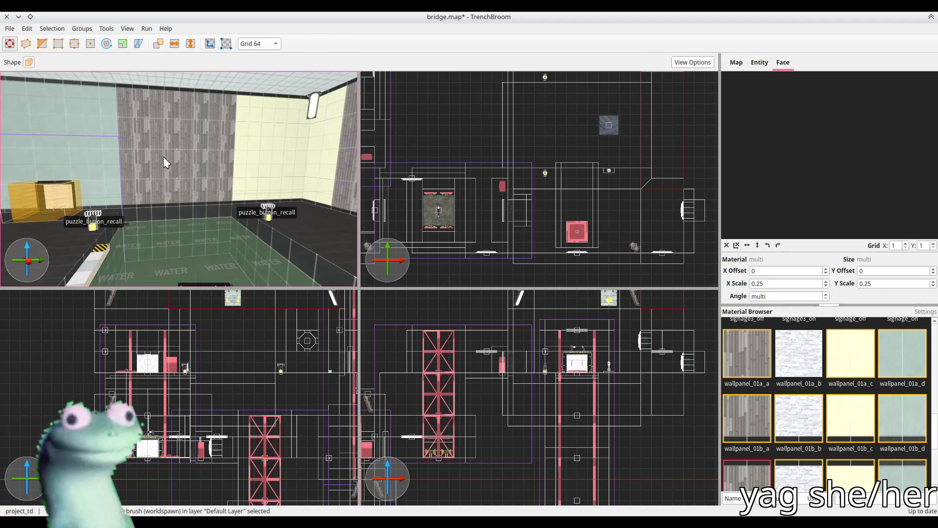
{"action": "key", "text": "Escape"}
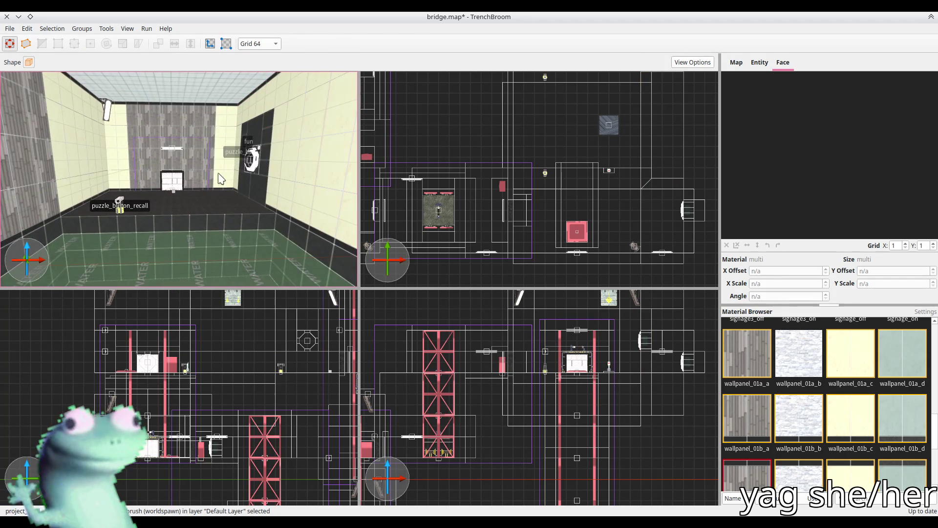
{"action": "scroll", "coordinate": [219, 179], "scroll_direction": "up", "scroll_amount": 5}
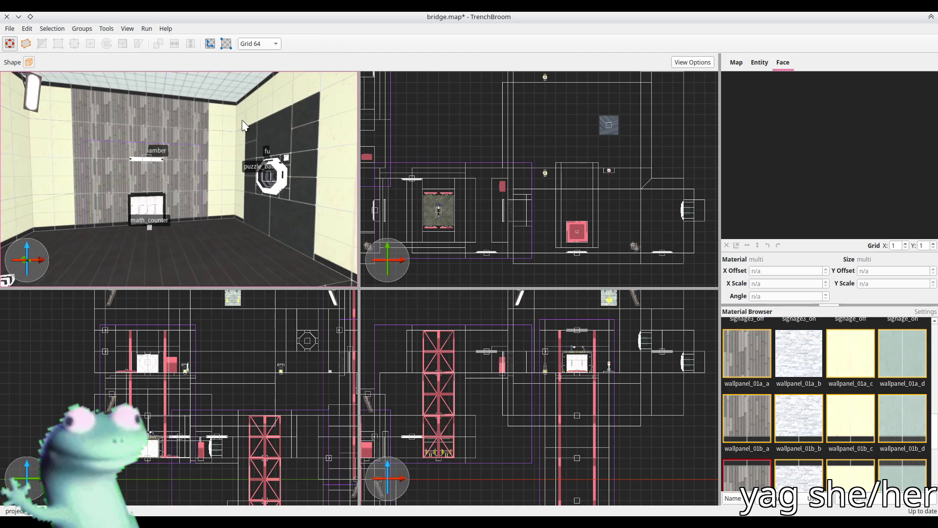
Focus the camera on the wall-top trim and trial lowering the salmon brush to 128, undoing it
{"action": "left_click", "coordinate": [244, 123]}
{"action": "key", "text": "ctrl+u"}
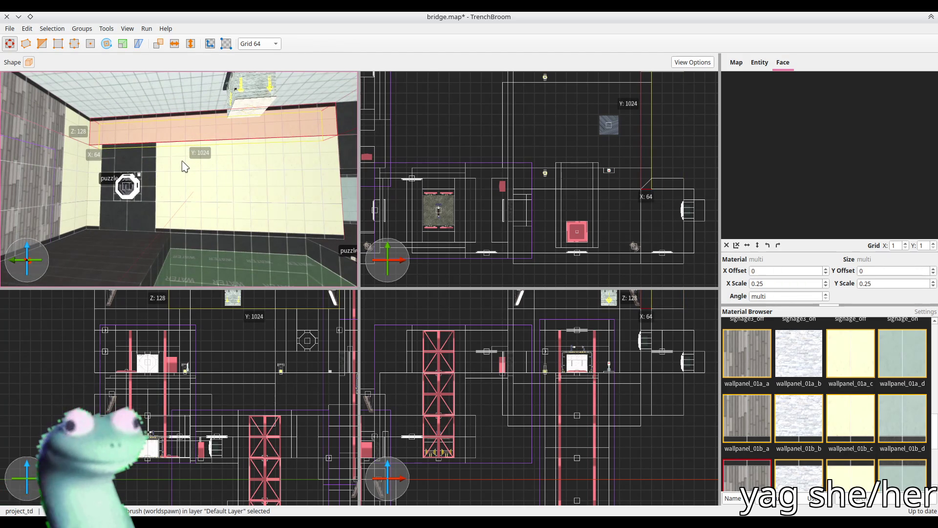
{"action": "scroll", "coordinate": [110, 130], "scroll_direction": "down", "scroll_amount": 3}
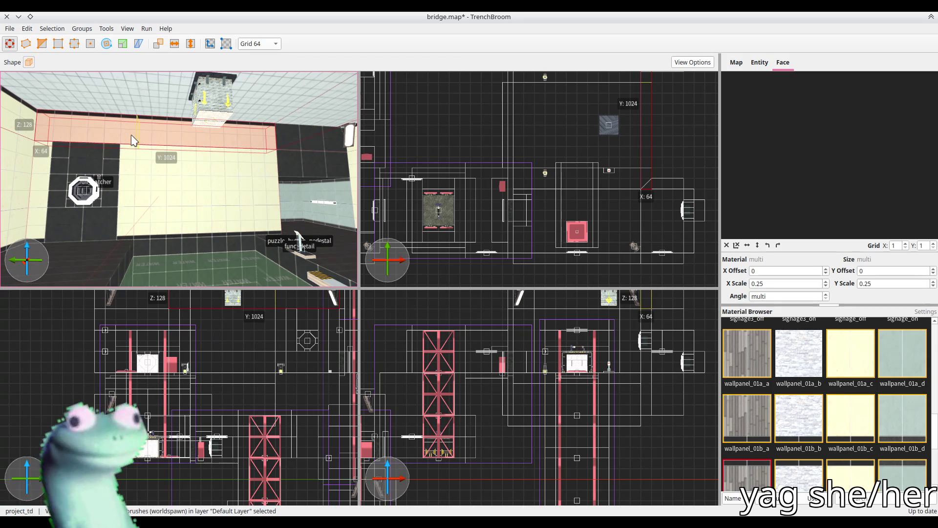
{"action": "left_click", "coordinate": [137, 181], "text": "shift"}
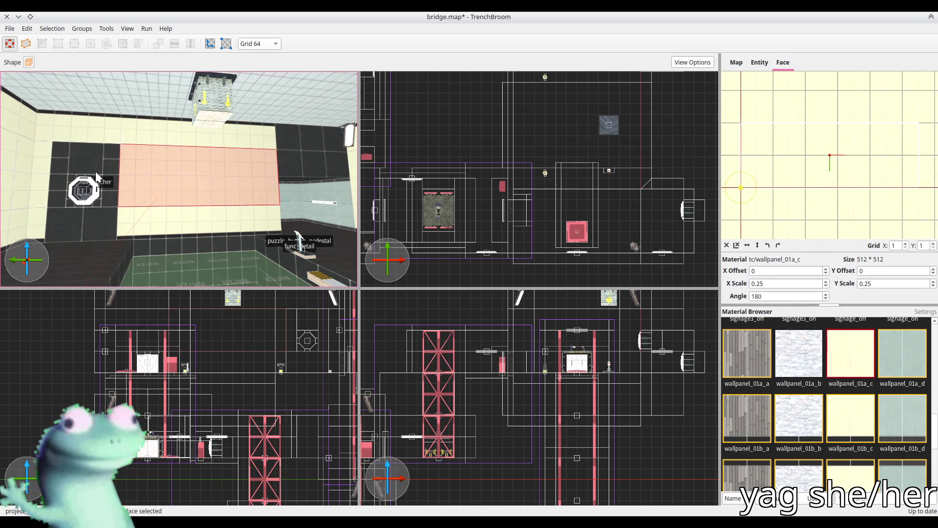
{"action": "left_click", "coordinate": [126, 177]}
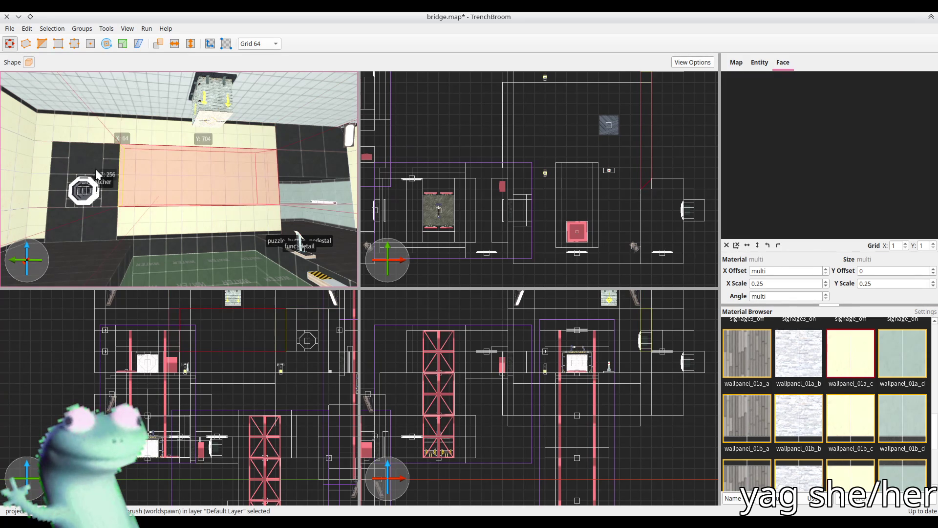
{"action": "left_click_drag", "start_coordinate": [96, 172], "coordinate": [101, 218]}
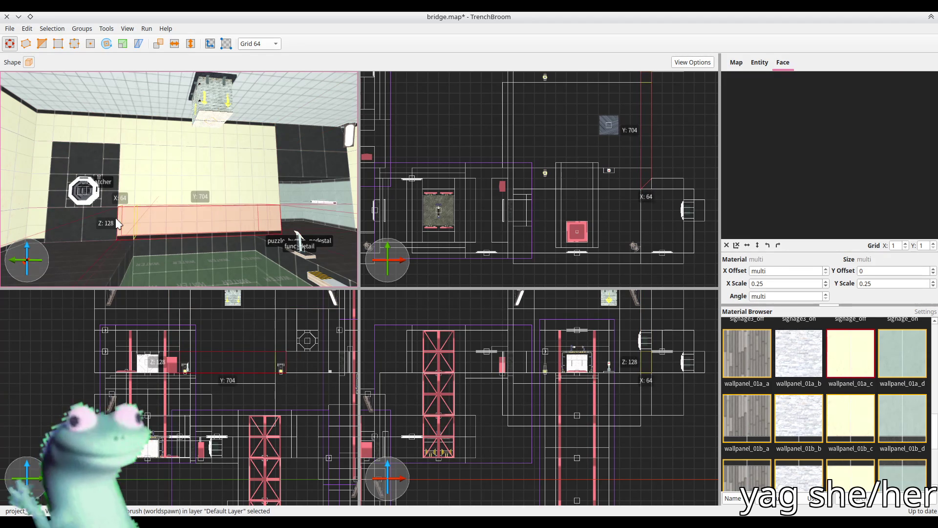
{"action": "key", "text": "ctrl+z"}
Give the top strip a grey panel material and the lower strip wallpanel_01b_a
{"action": "left_click", "coordinate": [157, 142], "text": "shift"}
{"action": "left_click", "coordinate": [163, 188], "text": "shift"}
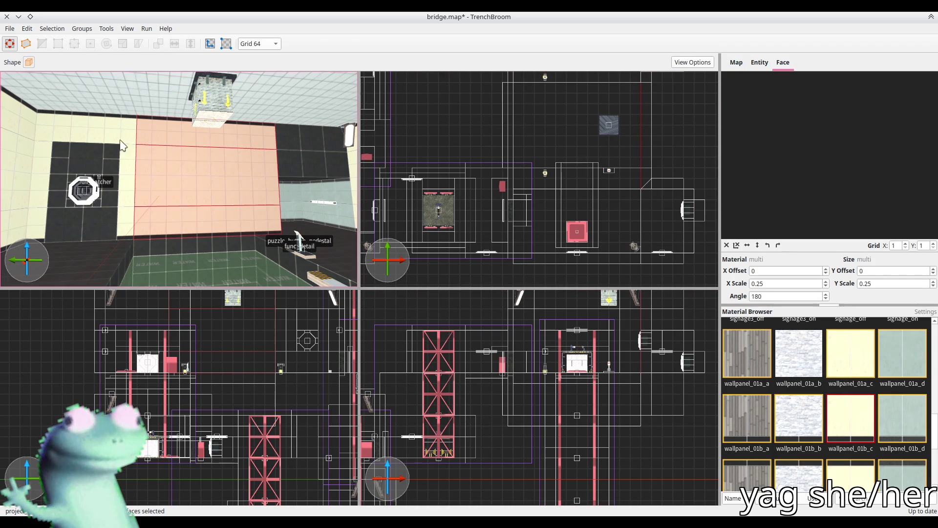
{"action": "key", "text": "Escape"}
{"action": "left_click", "coordinate": [157, 142]}
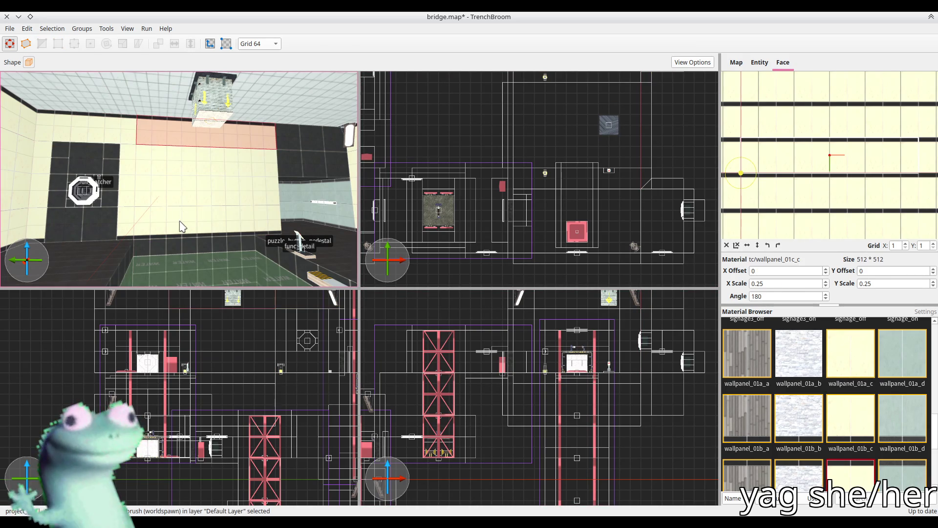
{"action": "left_click", "coordinate": [756, 470]}
{"action": "left_click", "coordinate": [174, 218]}
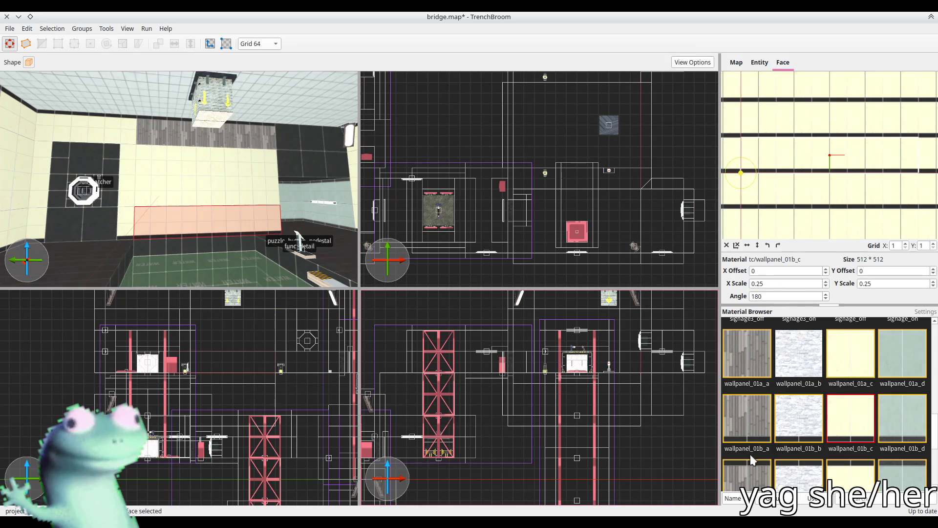
{"action": "left_click", "coordinate": [726, 400]}
Apply wallpanel_01a_a to the cream wall face between the strips and save the map
{"action": "left_click", "coordinate": [195, 189]}
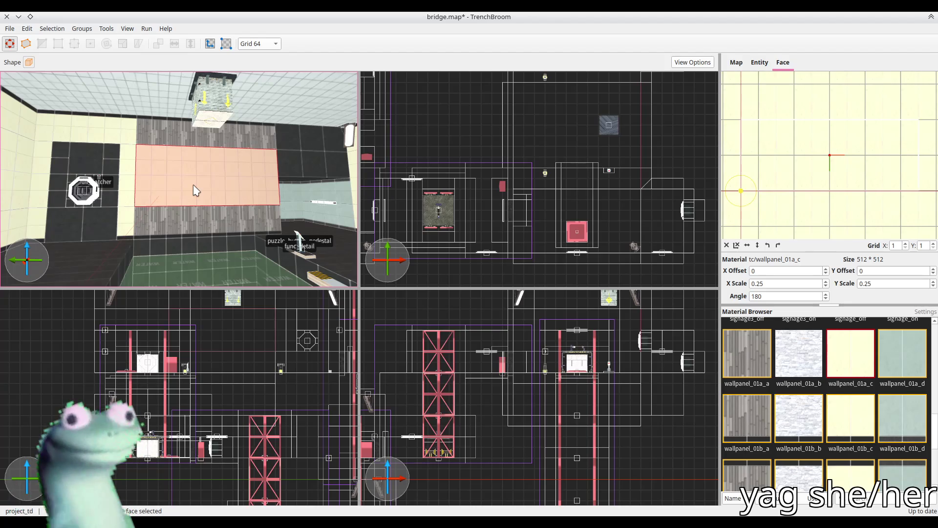
{"action": "left_click", "coordinate": [741, 367]}
{"action": "key", "text": "Escape"}
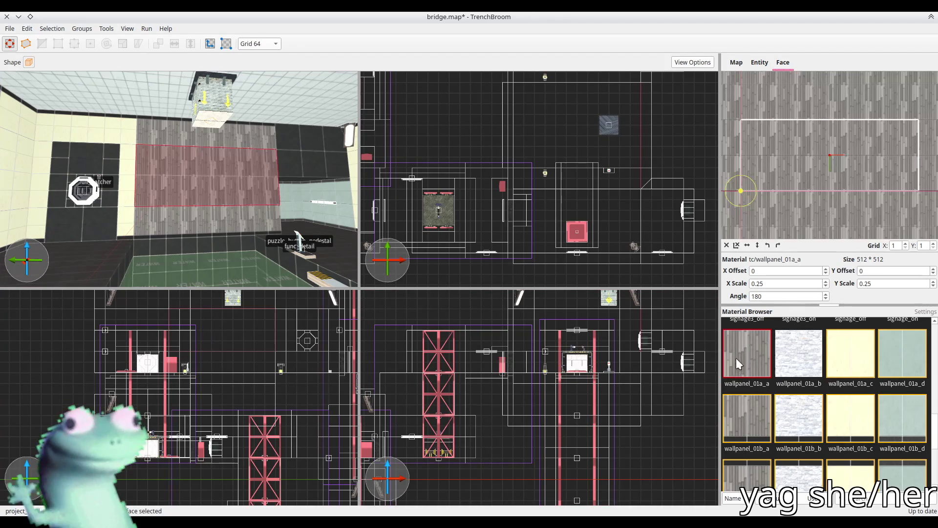
{"action": "key", "text": "ctrl+s"}
Turn the view to the recall button corner, then switch to Godot's c1_bridge scene
{"action": "scroll", "coordinate": [169, 177], "scroll_direction": "down", "scroll_amount": 10}
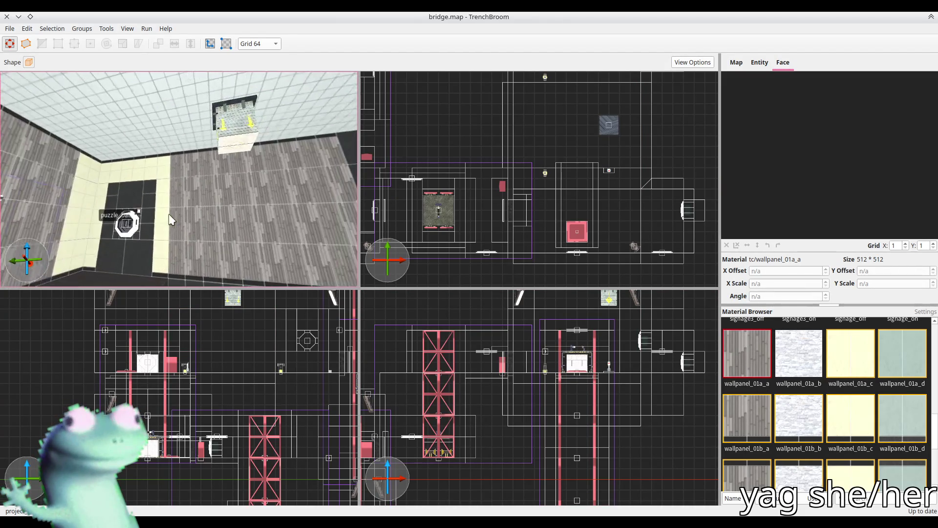
{"action": "mouse_move", "coordinate": [133, 224]}
{"action": "left_mouse_down"}
{"action": "mouse_move", "coordinate": [139, 204]}
{"action": "mouse_move", "coordinate": [156, 199]}
{"action": "mouse_move", "coordinate": [209, 198]}
{"action": "mouse_move", "coordinate": [203, 210]}
{"action": "mouse_move", "coordinate": [273, 197]}
{"action": "mouse_move", "coordinate": [219, 193]}
{"action": "mouse_move", "coordinate": [373, 99]}
{"action": "left_mouse_up"}
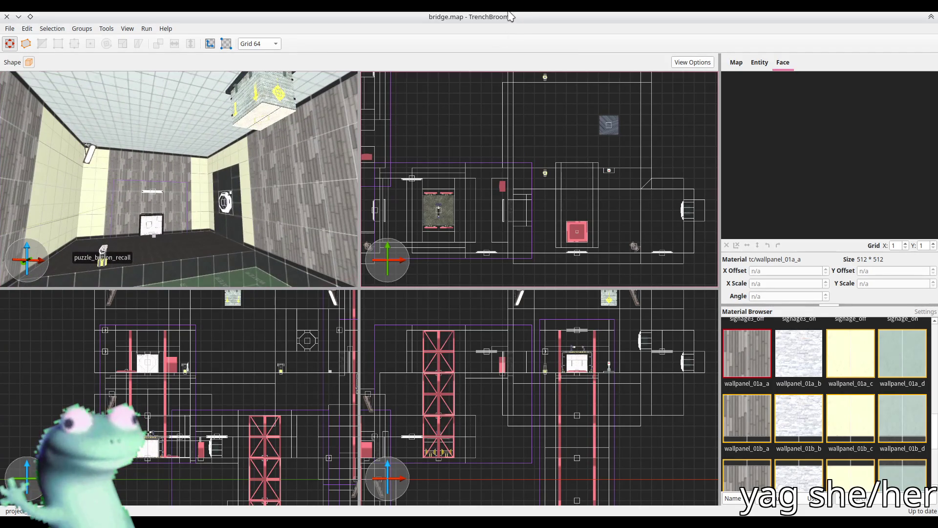
{"action": "key", "text": "alt+Tab"}
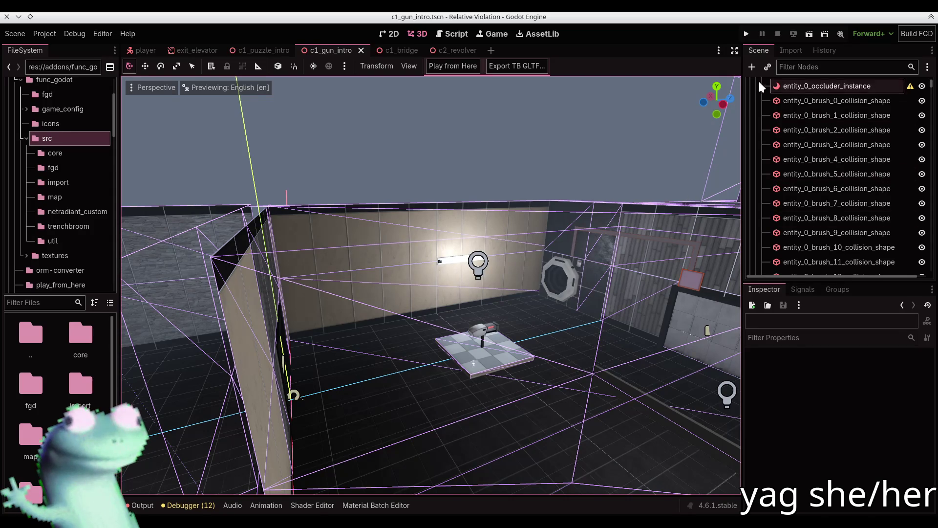
{"action": "left_click", "coordinate": [767, 116]}
{"action": "key", "text": "alt+Tab"}
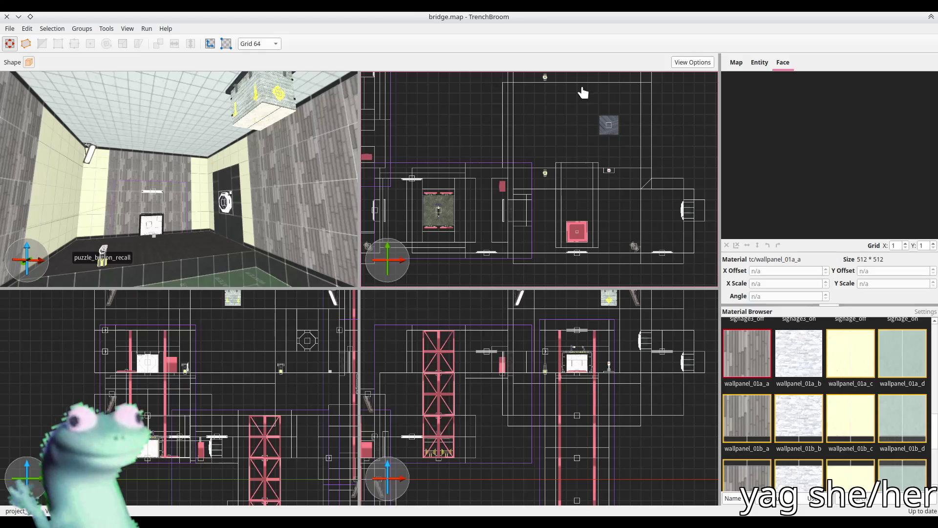
{"action": "key", "text": "alt+Tab"}
Build the c1_bridge FuncGodotMap and fly down into the green-floored room
{"action": "key", "text": "ctrl+Tab"}
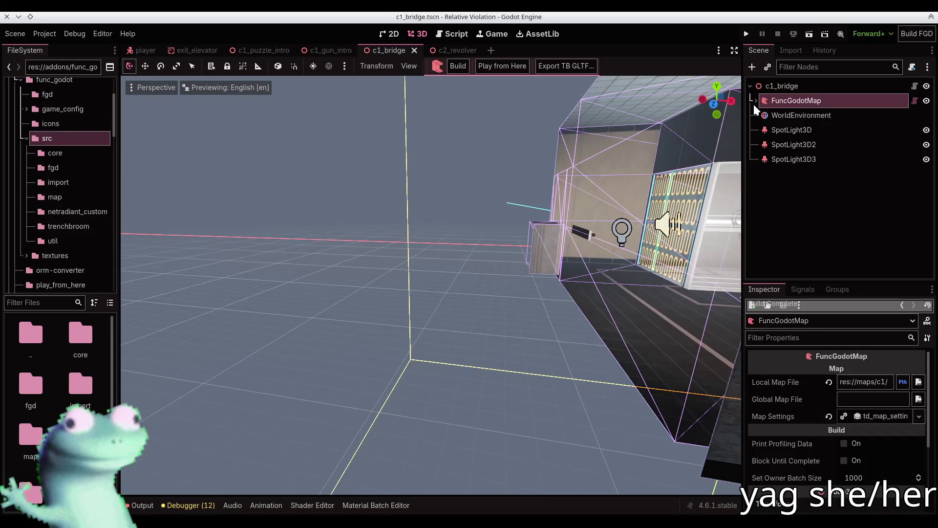
{"action": "left_click", "coordinate": [459, 67]}
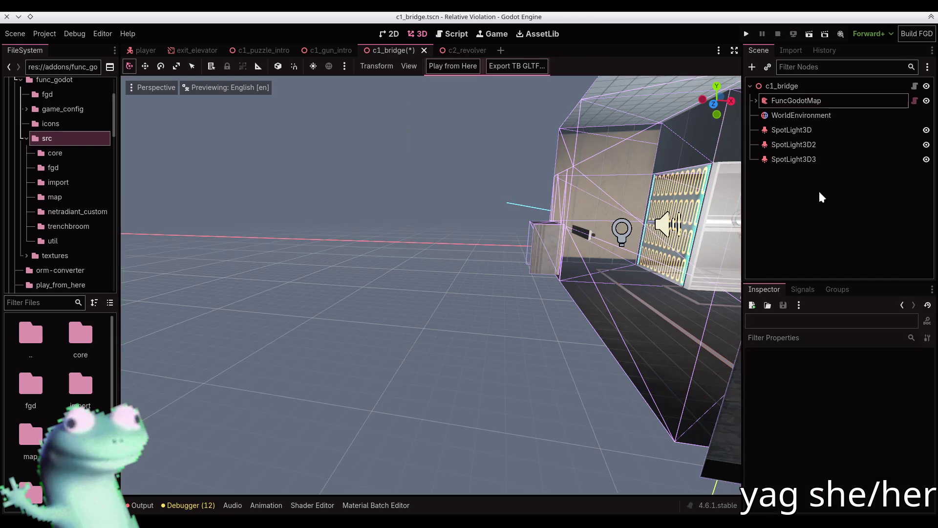
{"action": "key", "text": "shift+f"}
{"action": "key", "text": "w"}
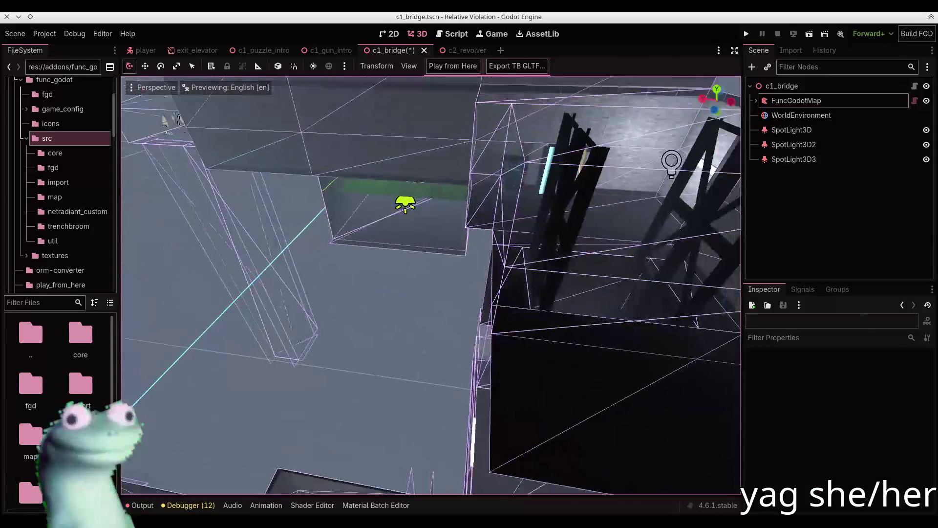
{"action": "key", "text": "w"}
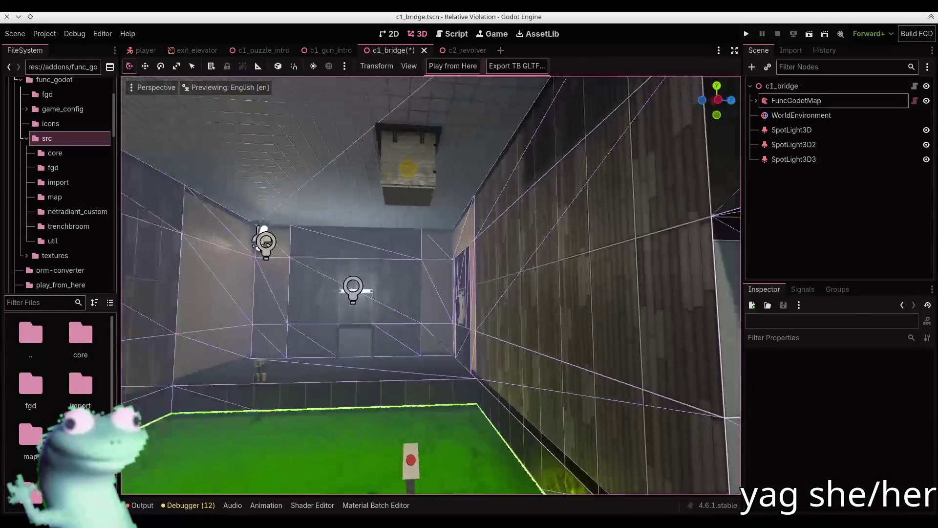
{"action": "key", "text": "w"}
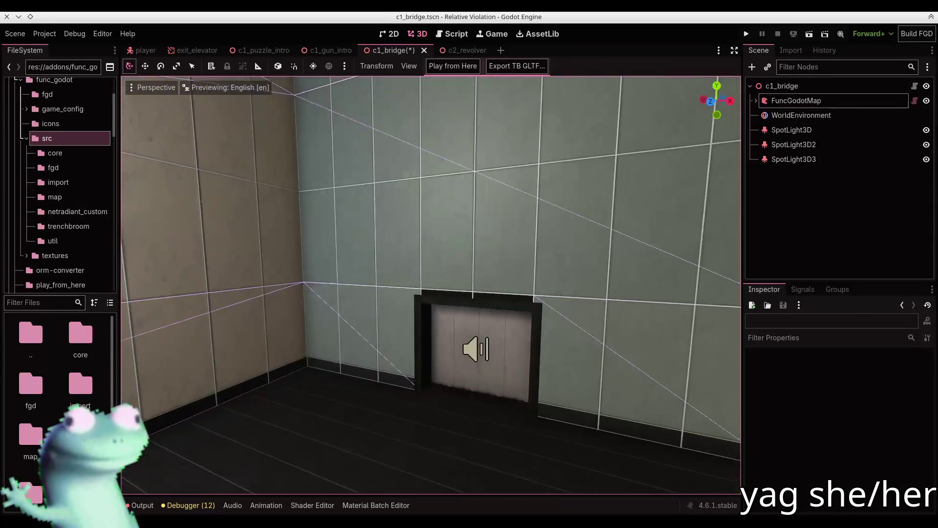
{"action": "key", "text": "w"}
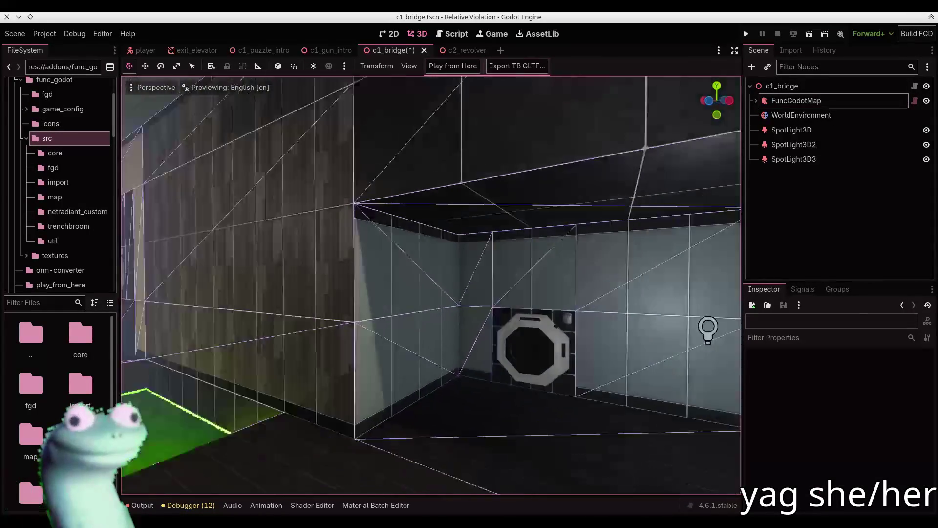
Fly through the octagonal vent into the room below, then show the build Output log
{"action": "key", "text": "w"}
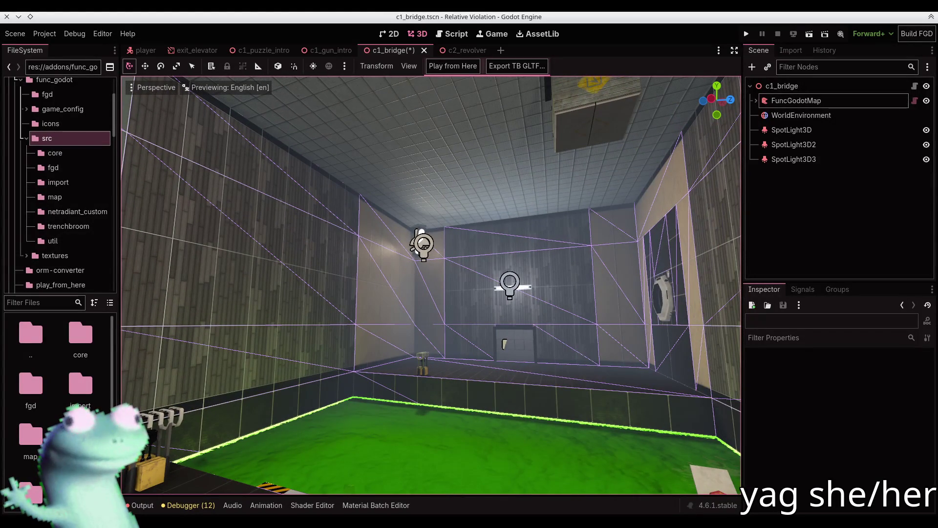
{"action": "key", "text": "w"}
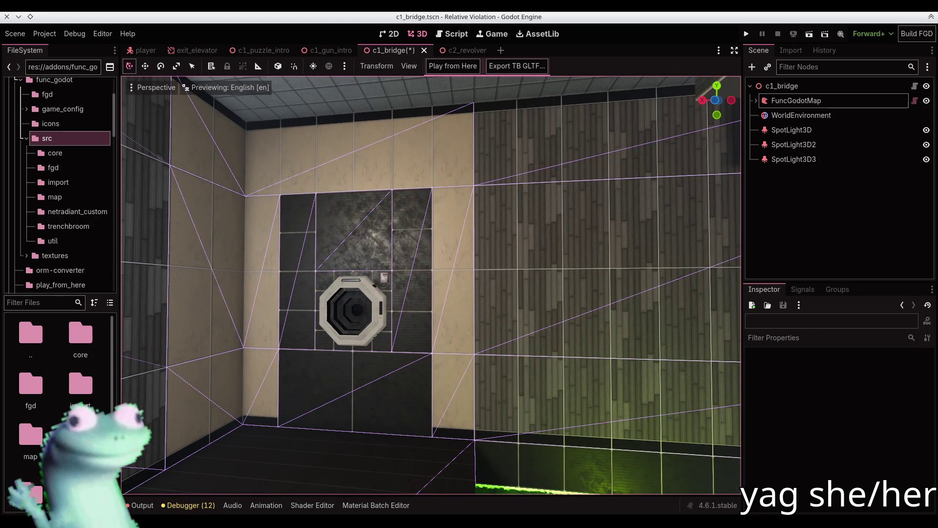
{"action": "key", "text": "w"}
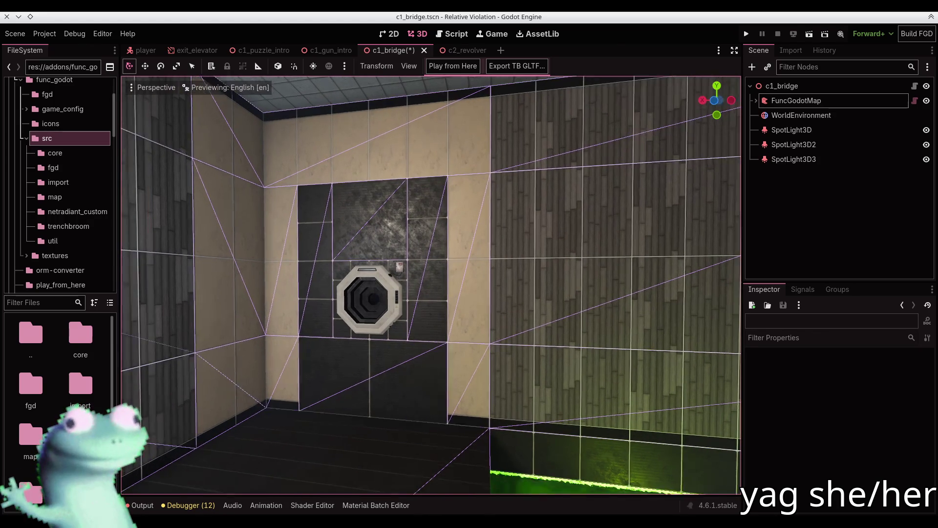
{"action": "key", "text": "w"}
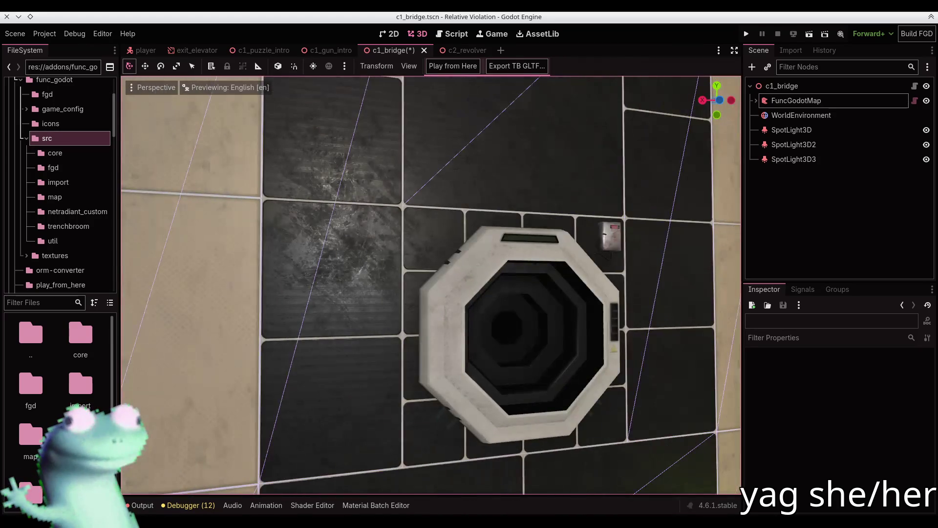
{"action": "key", "text": "s"}
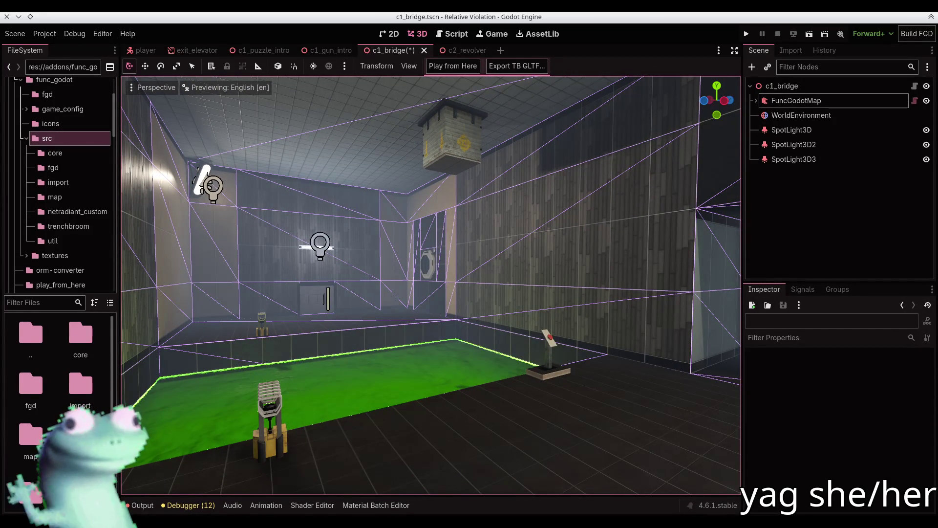
{"action": "key", "text": "d"}
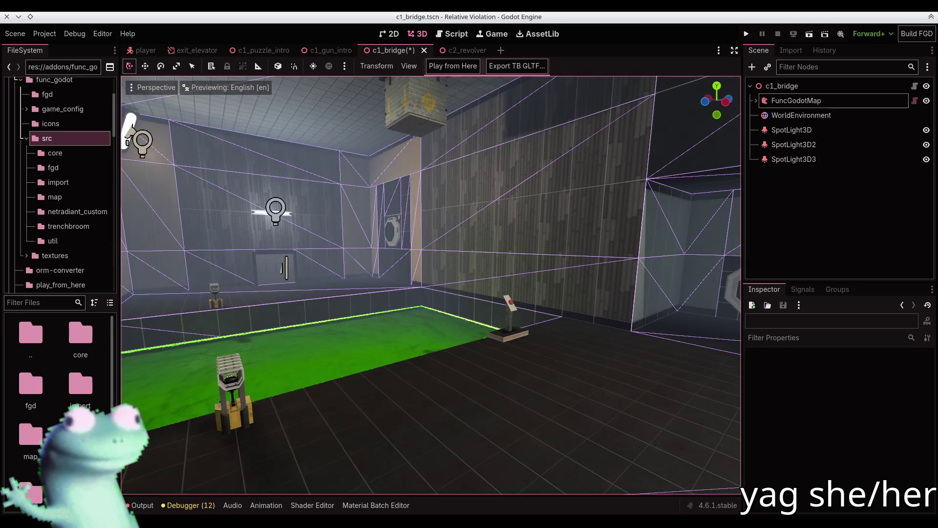
{"action": "left_click", "coordinate": [133, 503]}
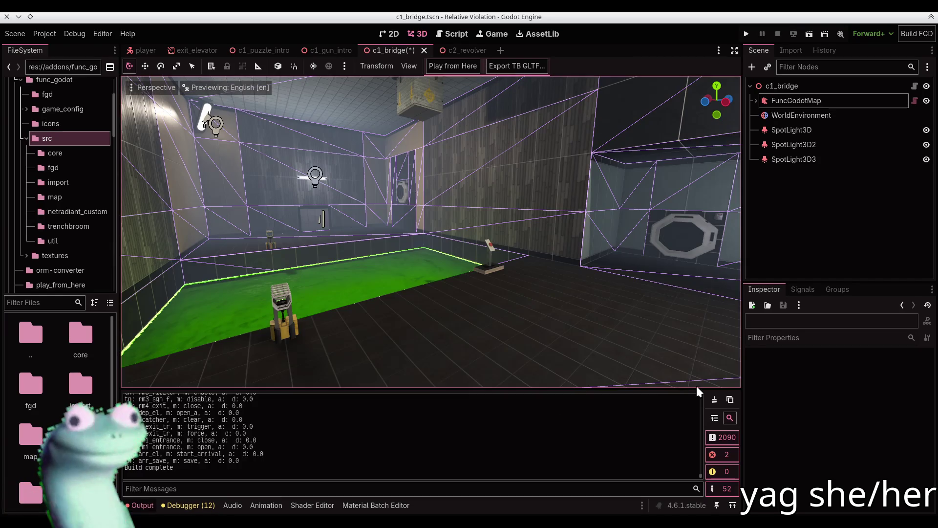
Hide the build output and fly the view toward the octagon-door wall for a closer look
{"action": "left_click", "coordinate": [139, 504]}
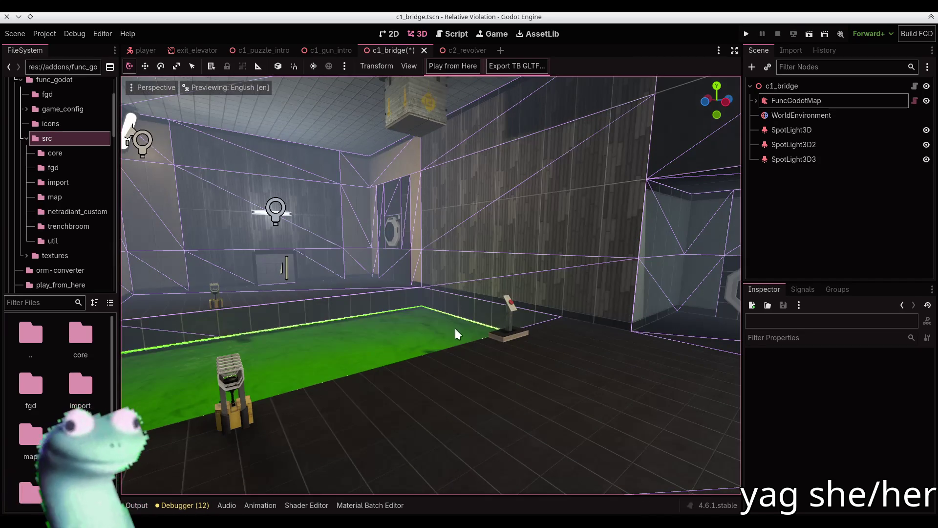
{"action": "key", "text": "d"}
{"action": "key", "text": "d"}
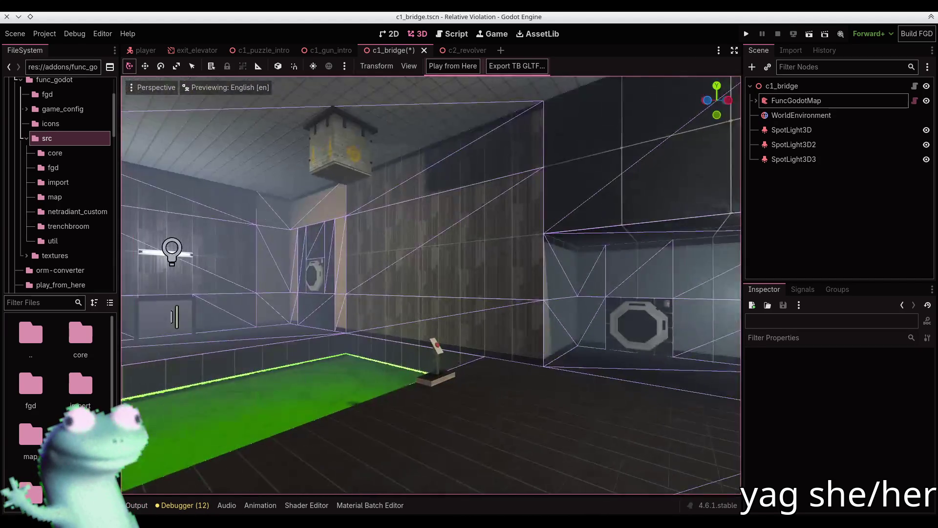
{"action": "right_click", "coordinate": [467, 276]}
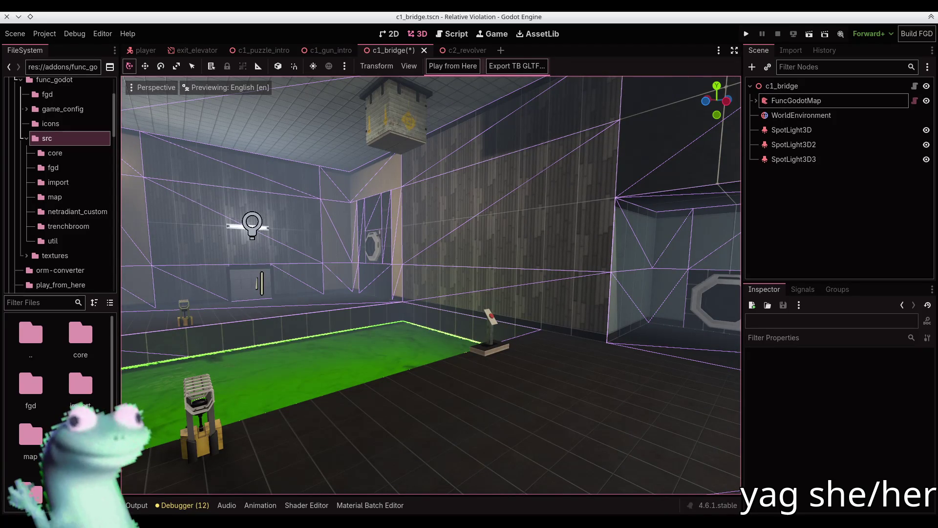
Fly around the chamber to the wall light beside the vent, select it, then clear the selection
{"action": "key", "text": "w"}
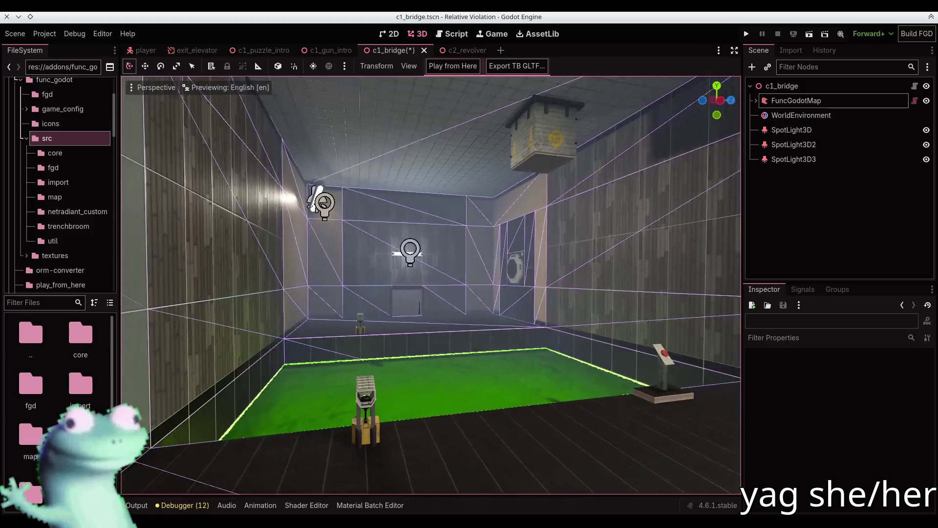
{"action": "key", "text": "s"}
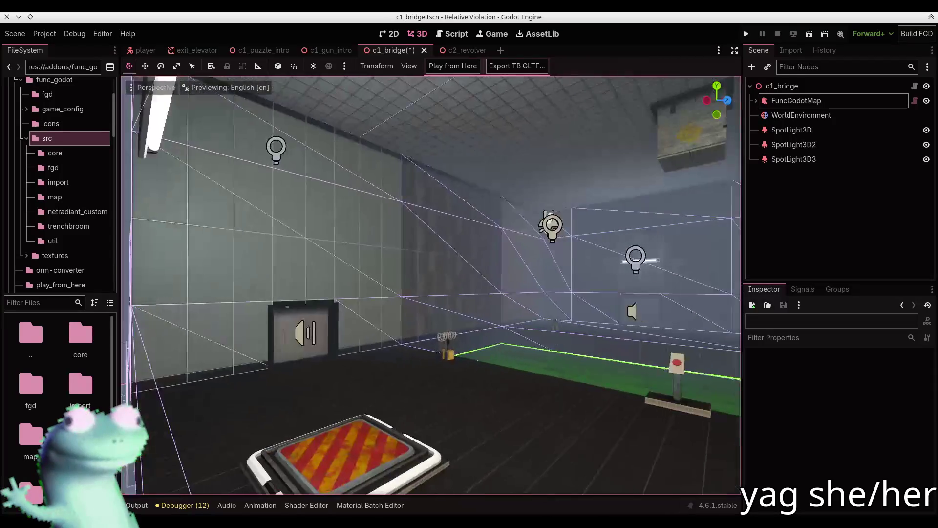
{"action": "key", "text": "d"}
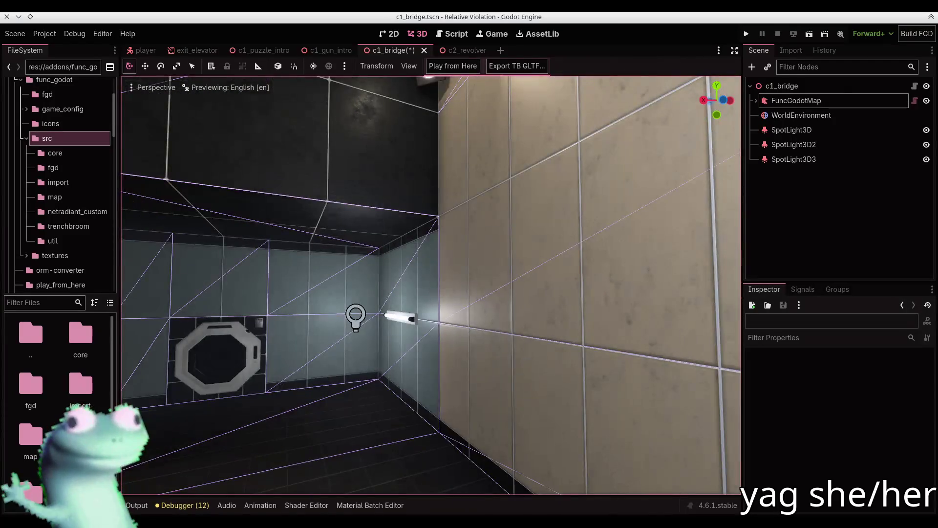
{"action": "key", "text": "w"}
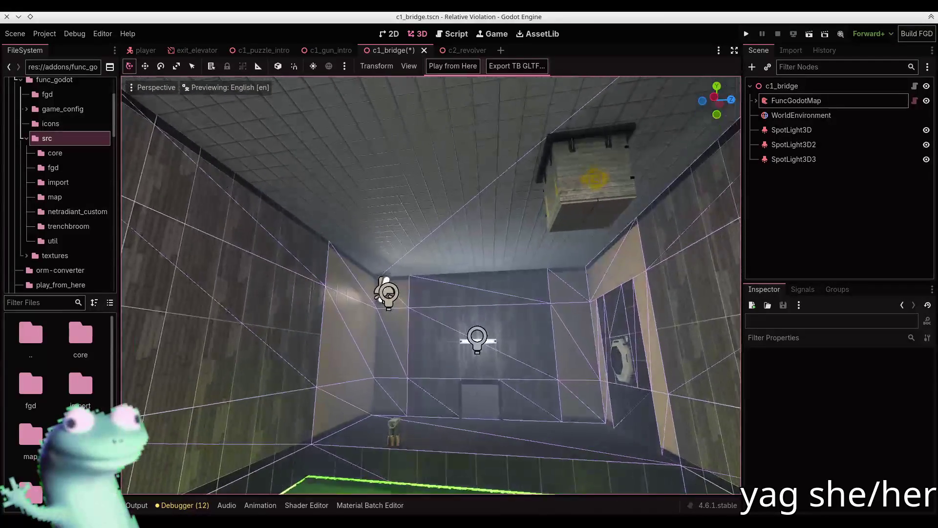
{"action": "key", "text": "w"}
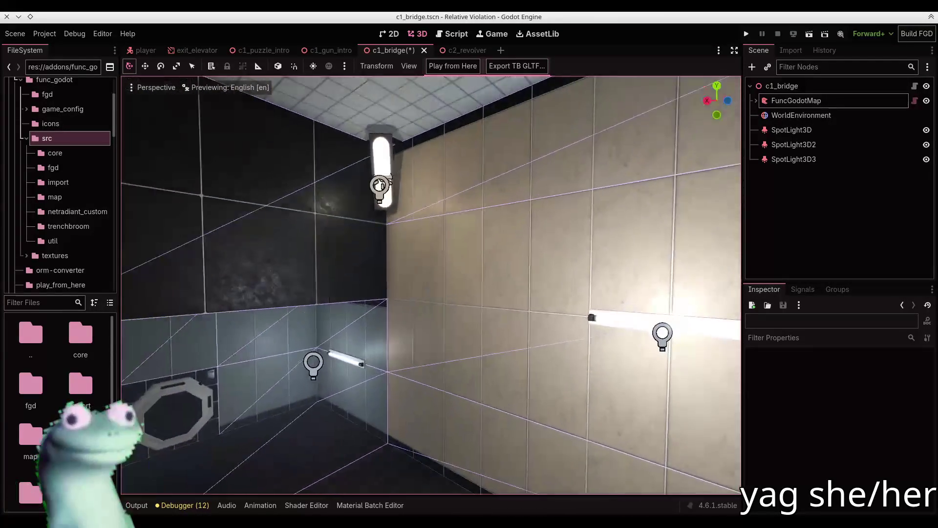
{"action": "key", "text": "w"}
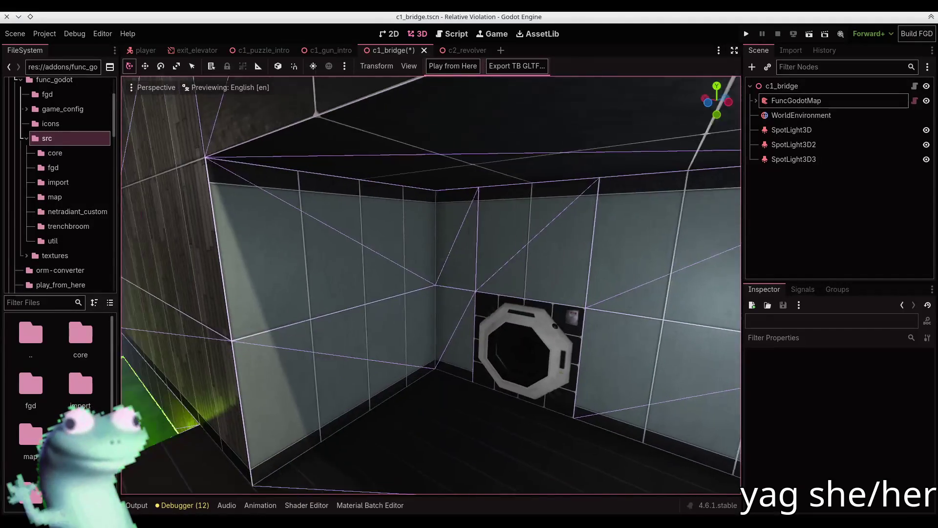
{"action": "key", "text": "s"}
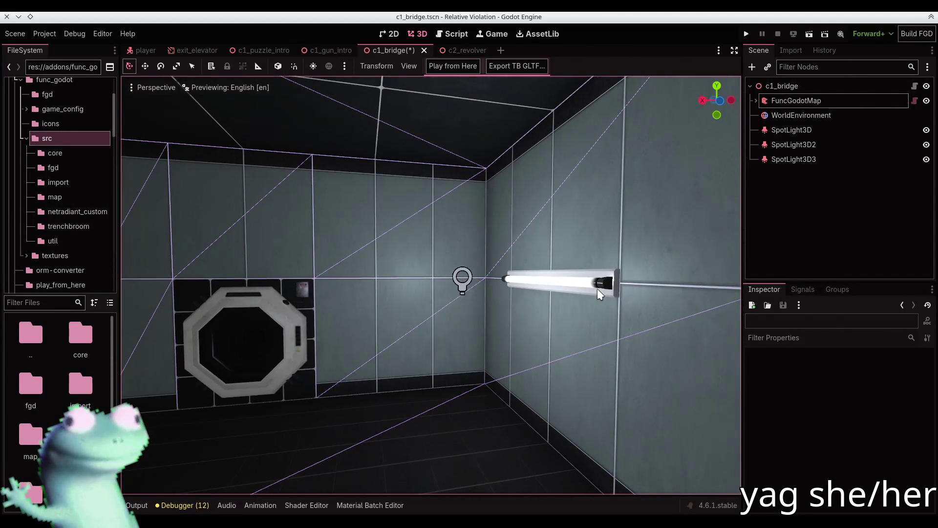
{"action": "left_click", "coordinate": [557, 281]}
{"action": "left_click", "coordinate": [923, 270]}
{"action": "left_click", "coordinate": [922, 270]}
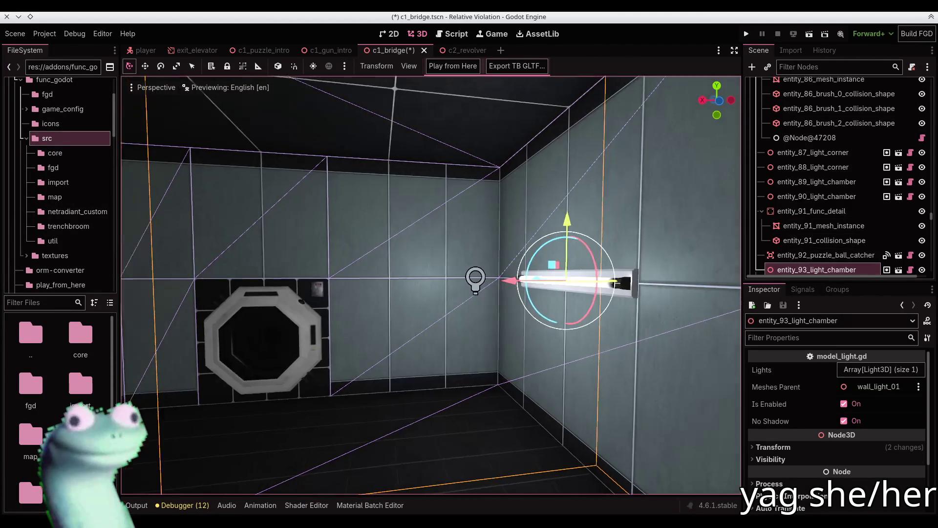
{"action": "key", "text": "s"}
{"action": "left_click", "coordinate": [470, 274]}
Move the chamber light, turned 180°, to the left wall beside the ball catcher, then return to TrenchBroom
{"action": "left_click", "coordinate": [665, 278]}
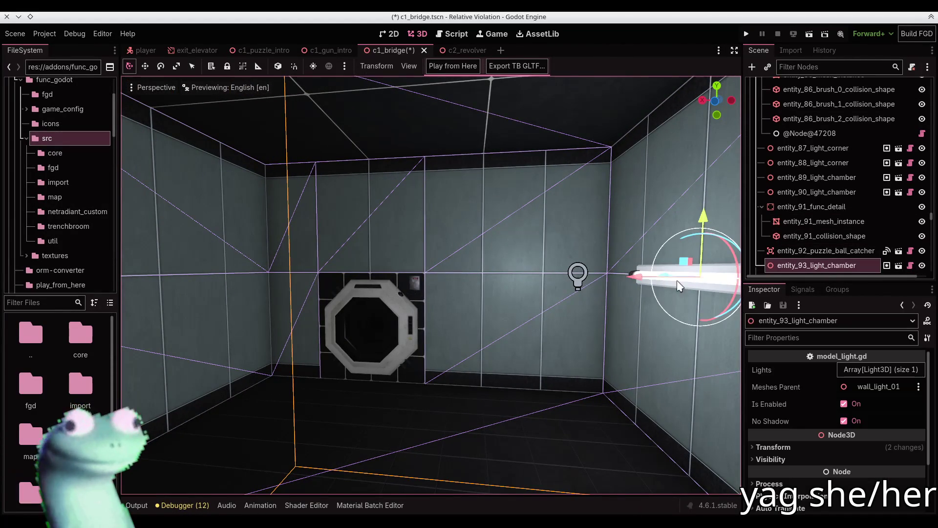
{"action": "left_click_drag", "start_coordinate": [635, 286], "coordinate": [153, 279]}
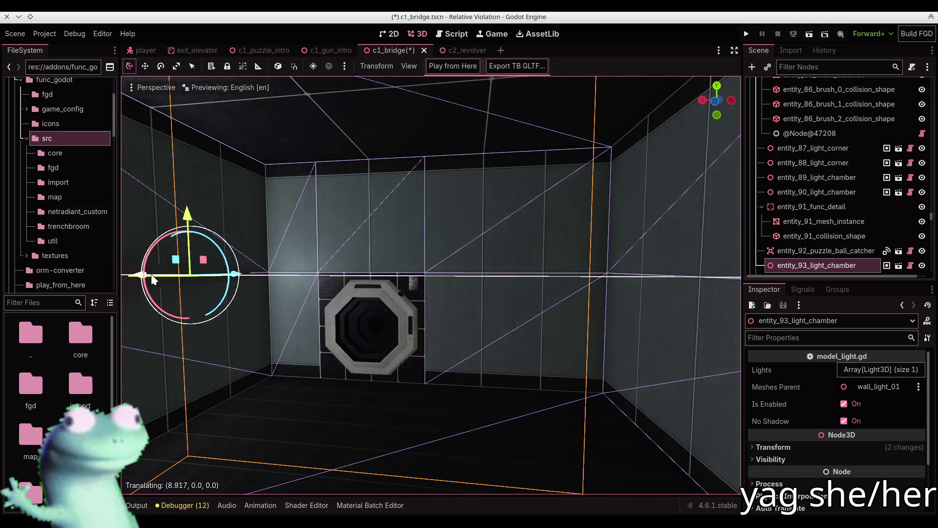
{"action": "left_click_drag", "start_coordinate": [240, 282], "coordinate": [253, 309]}
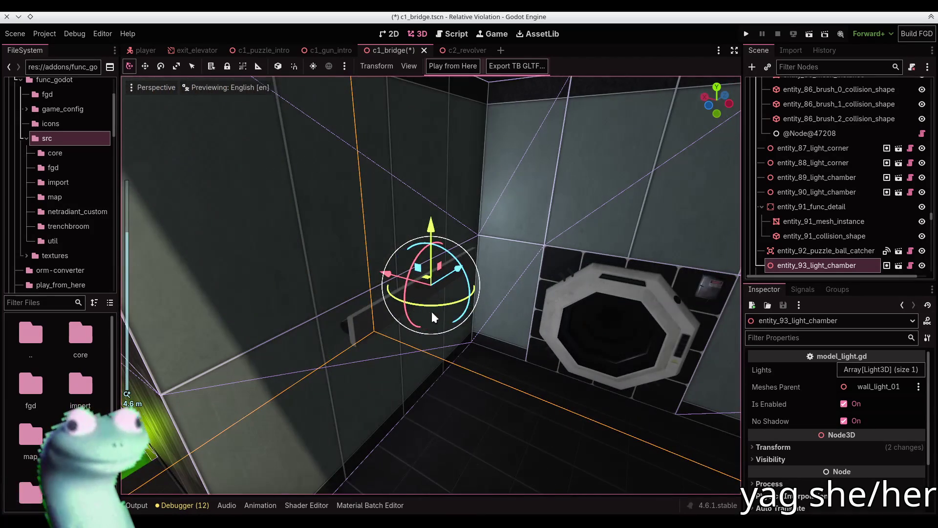
{"action": "mouse_move", "coordinate": [464, 293]}
{"action": "left_mouse_down"}
{"action": "mouse_move", "coordinate": [472, 300]}
{"action": "mouse_move", "coordinate": [471, 225]}
{"action": "mouse_move", "coordinate": [416, 214]}
{"action": "left_mouse_up"}
{"action": "left_click", "coordinate": [416, 213]}
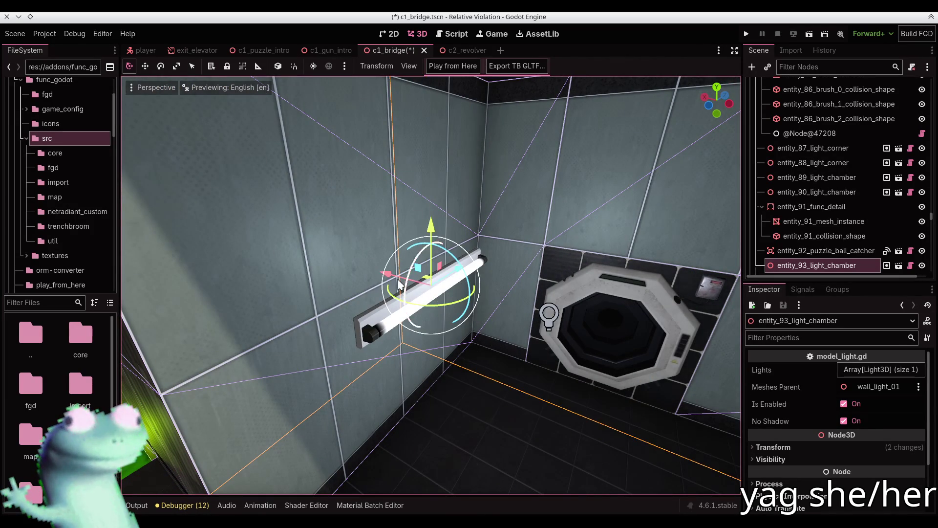
{"action": "key", "text": "g"}
{"action": "key", "text": "x"}
{"action": "left_click", "coordinate": [359, 267]}
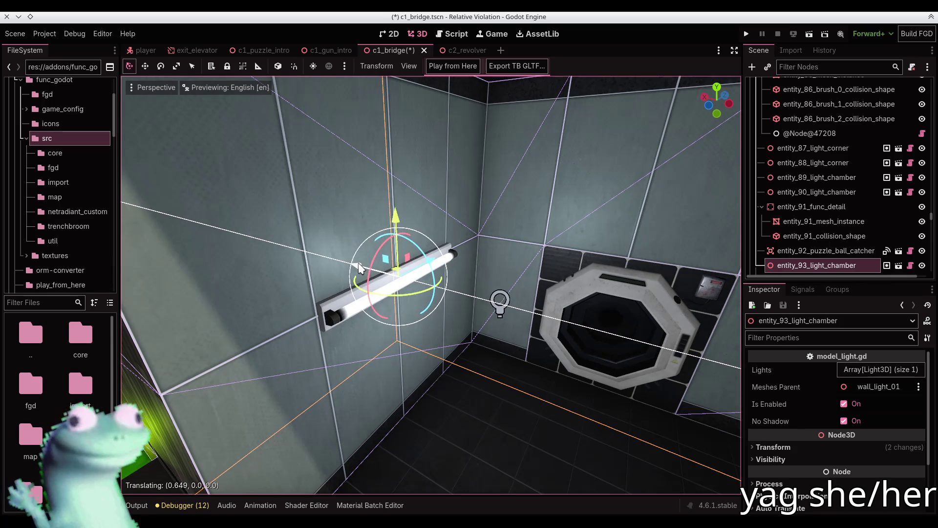
{"action": "scroll", "coordinate": [430, 283], "scroll_direction": "down", "scroll_amount": 5}
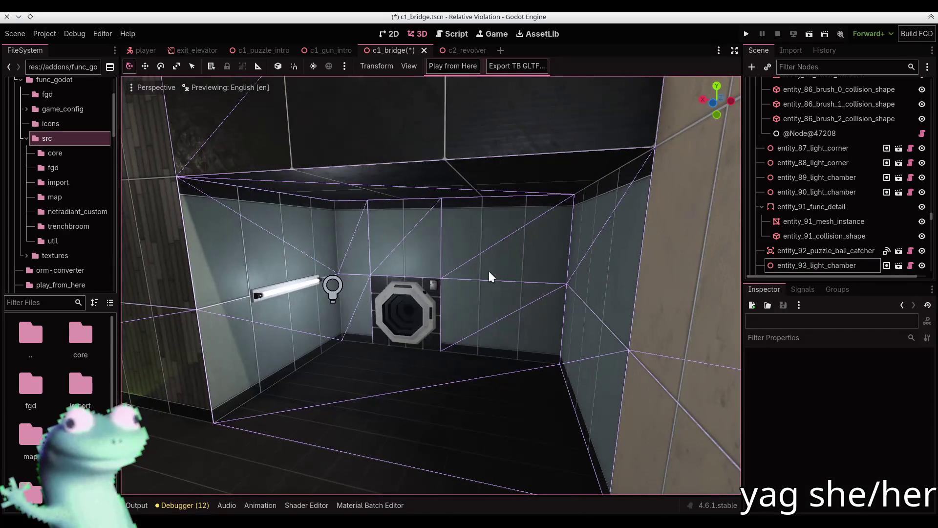
{"action": "key", "text": "alt+Tab"}
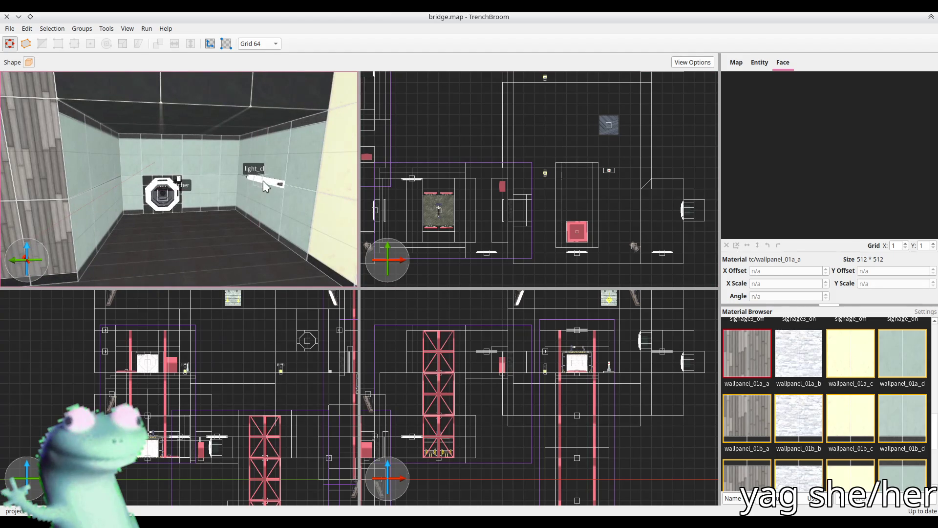
Move the chamber light left onto the catcher wall
{"action": "left_click", "coordinate": [263, 180]}
{"action": "key", "text": "Left"}
{"action": "key", "text": "Left"}
{"action": "key", "text": "Left"}
{"action": "key", "text": "Left"}
{"action": "key", "text": "Left"}
{"action": "key", "text": "Left"}
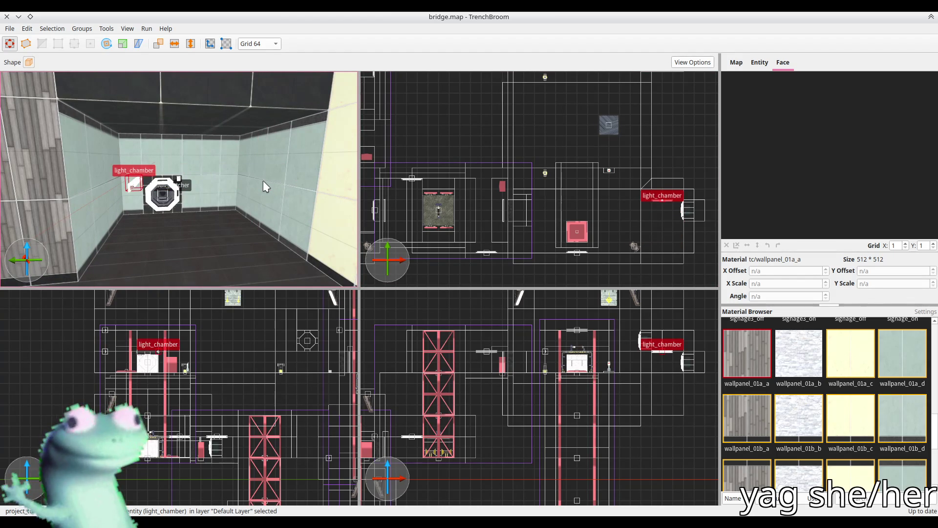
{"action": "key", "text": "Escape"}
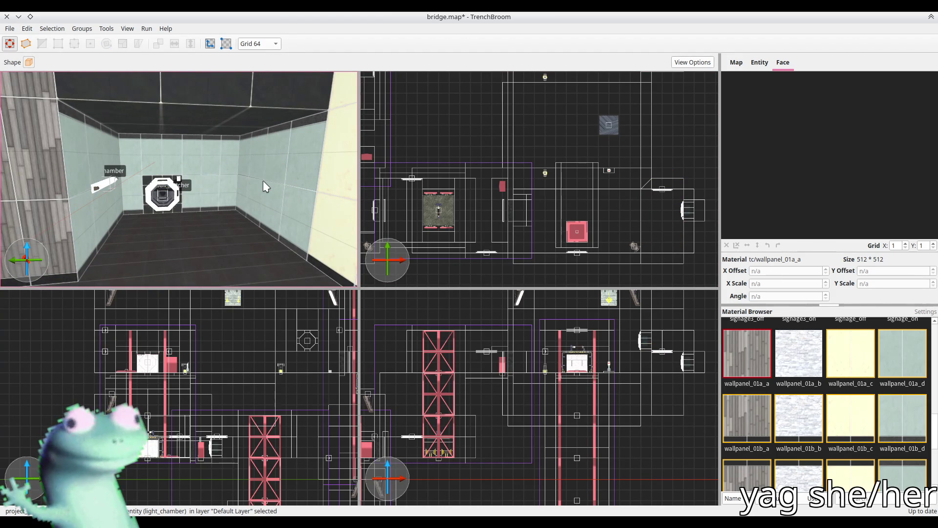
Panel the back wall with teal wallpanel_01a_d, wallpanel_01b_d and wallpanel_01c_d, then switch to Godot
{"action": "mouse_move", "coordinate": [263, 181]}
{"action": "left_mouse_down"}
{"action": "mouse_move", "coordinate": [186, 162]}
{"action": "mouse_move", "coordinate": [198, 192]}
{"action": "mouse_move", "coordinate": [173, 171]}
{"action": "left_mouse_up"}
{"action": "scroll", "coordinate": [171, 175], "scroll_direction": "up", "scroll_amount": 5}
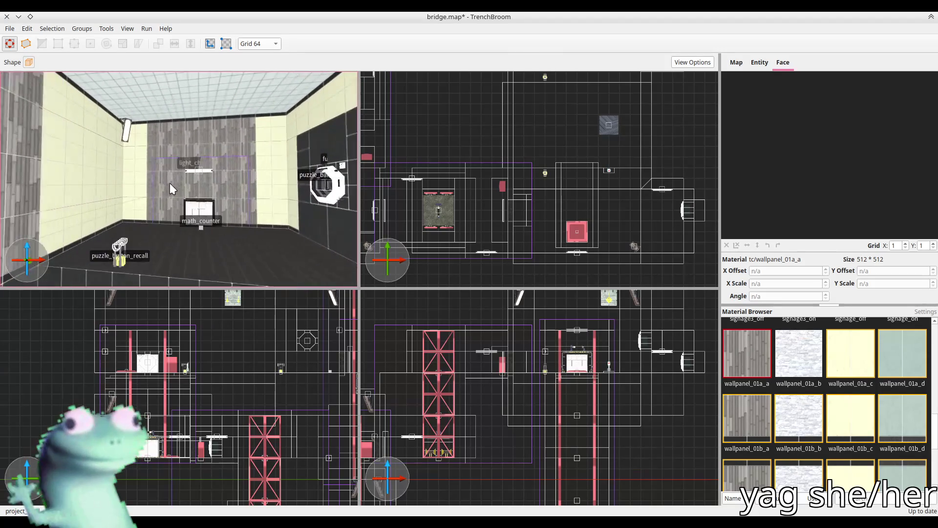
{"action": "left_click", "coordinate": [169, 184]}
{"action": "left_click", "coordinate": [904, 361]}
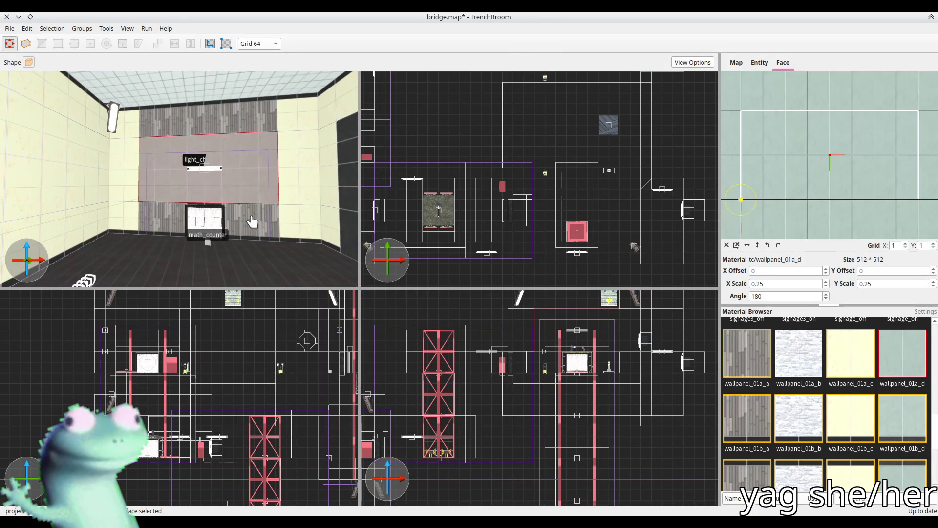
{"action": "left_click", "coordinate": [251, 216], "text": "shift"}
{"action": "left_click", "coordinate": [879, 417]}
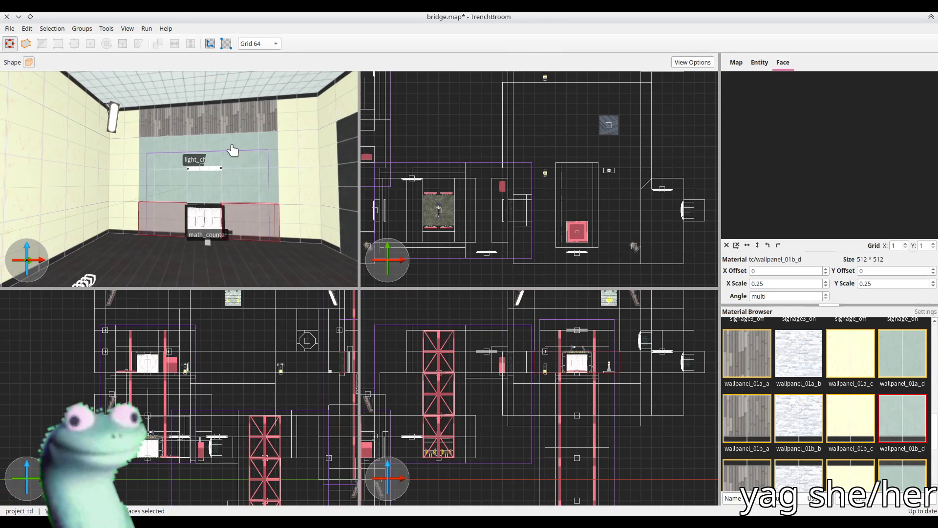
{"action": "left_click", "coordinate": [233, 124]}
{"action": "left_click", "coordinate": [902, 475]}
{"action": "key", "text": "Escape"}
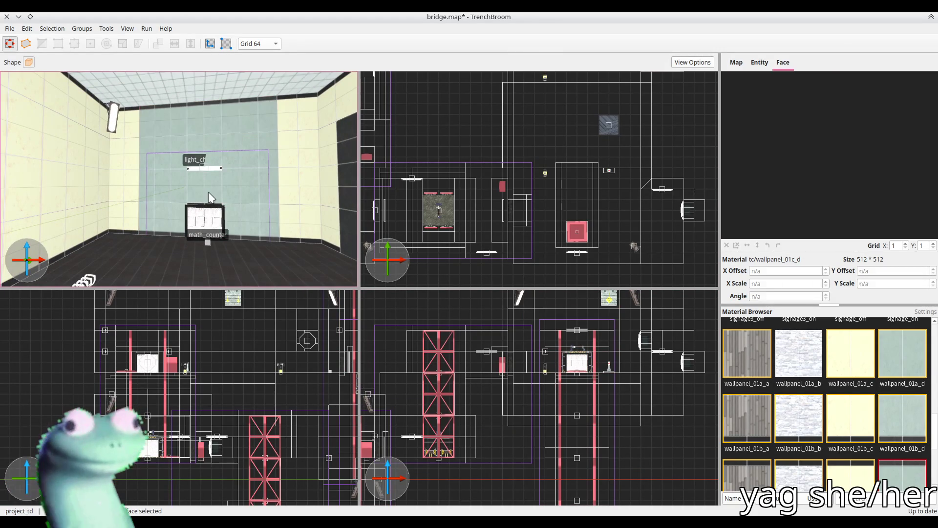
{"action": "left_click", "coordinate": [136, 182]}
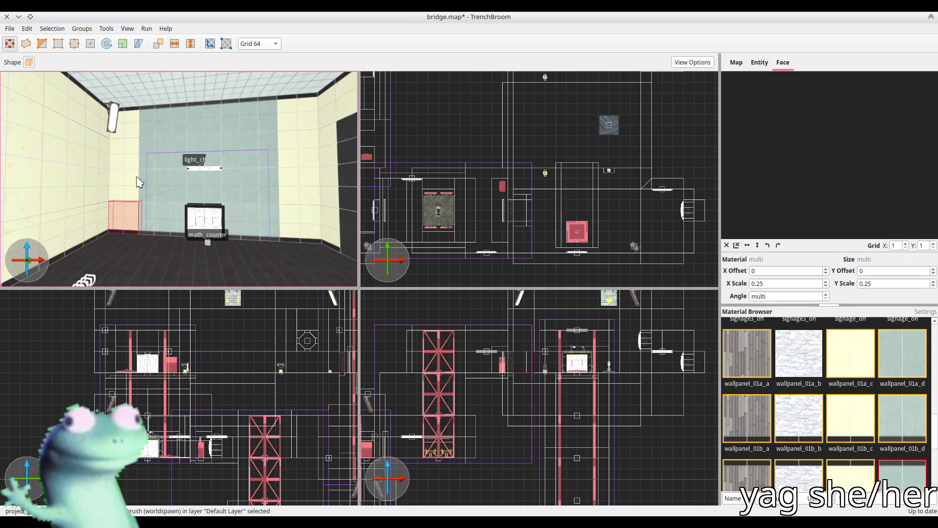
{"action": "key", "text": "alt+Tab"}
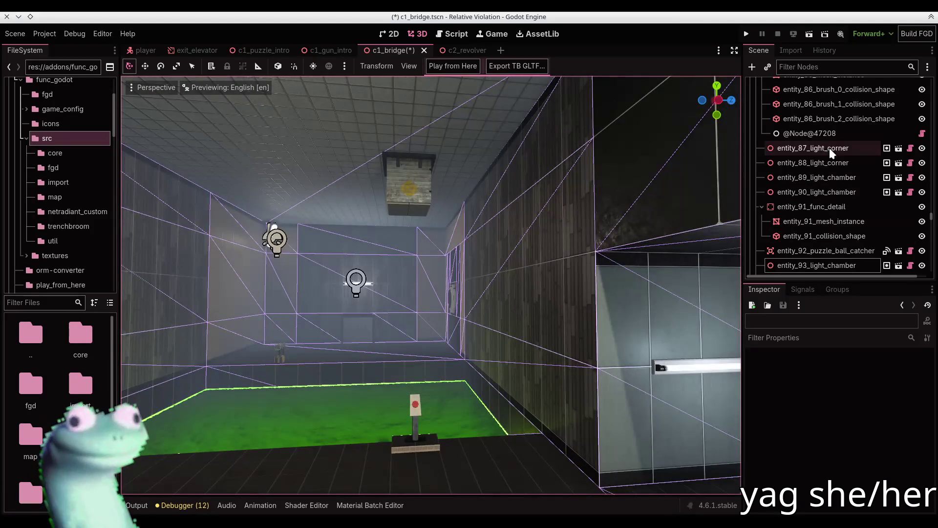
Select FuncGodotMap, build it from bridge.map, and look around the re-paneled chamber
{"action": "scroll", "coordinate": [932, 145], "scroll_direction": "up", "scroll_amount": 10}
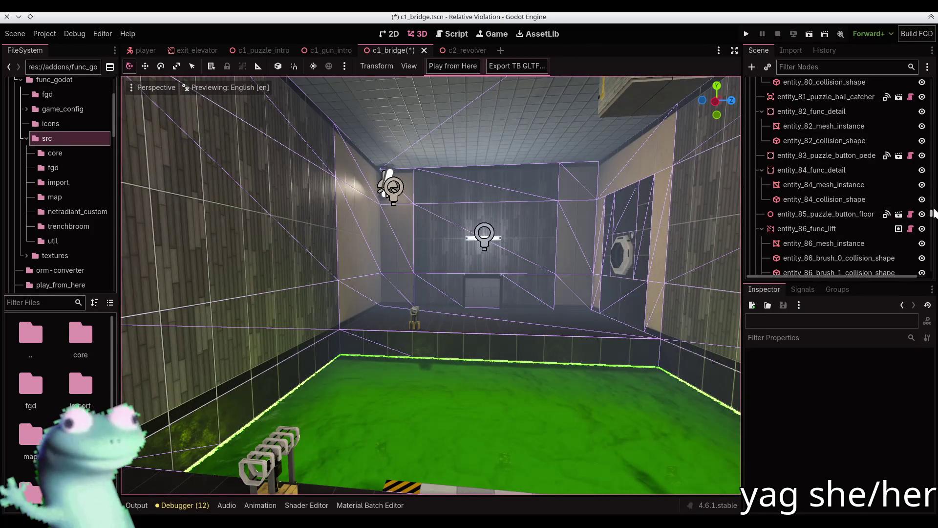
{"action": "scroll", "coordinate": [931, 142], "scroll_direction": "up", "scroll_amount": 5}
{"action": "left_click", "coordinate": [756, 101]}
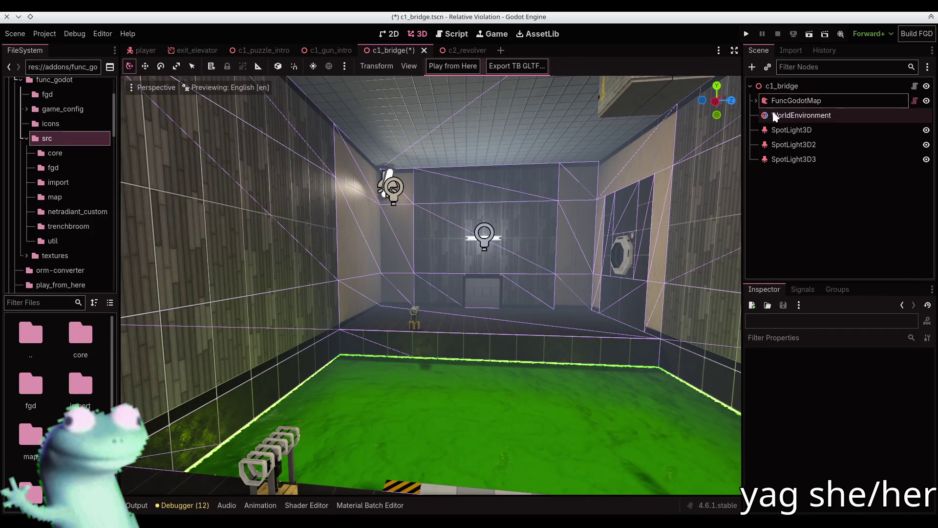
{"action": "left_click", "coordinate": [757, 100]}
{"action": "left_click", "coordinate": [453, 67]}
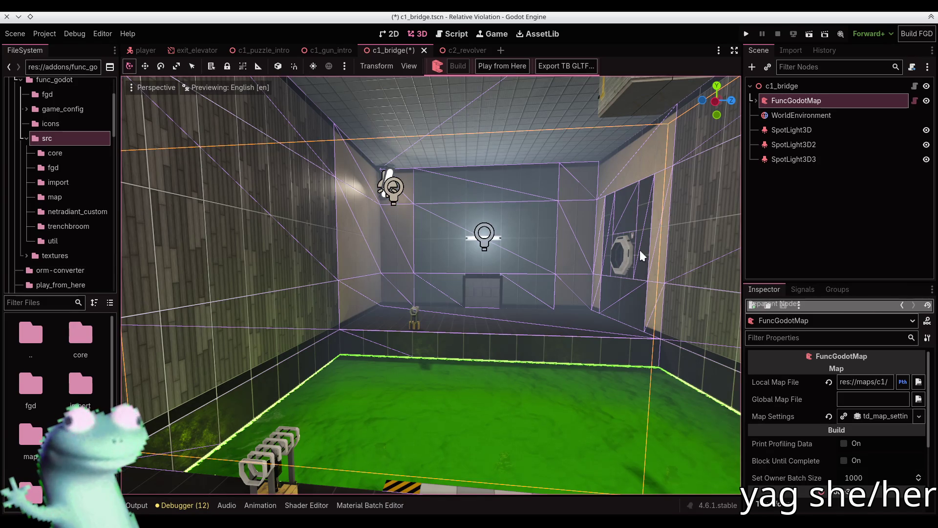
{"action": "left_click", "coordinate": [799, 221]}
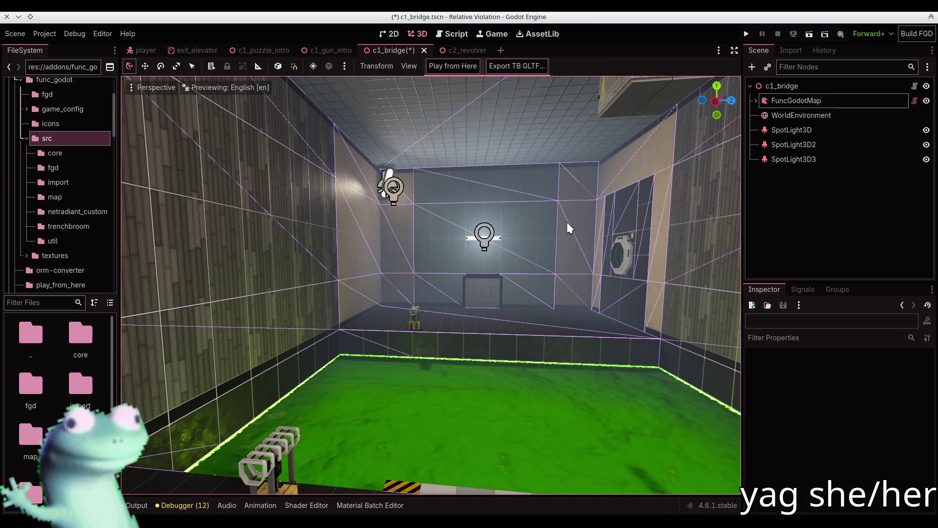
{"action": "mouse_move", "coordinate": [567, 222]}
{"action": "left_mouse_down"}
{"action": "mouse_move", "coordinate": [537, 224]}
{"action": "mouse_move", "coordinate": [635, 215]}
{"action": "mouse_move", "coordinate": [562, 225]}
{"action": "mouse_move", "coordinate": [611, 234]}
{"action": "mouse_move", "coordinate": [538, 225]}
{"action": "left_mouse_up"}
Check the chamber light's no_fade property and compare the room in Godot
{"action": "key", "text": "alt+Tab"}
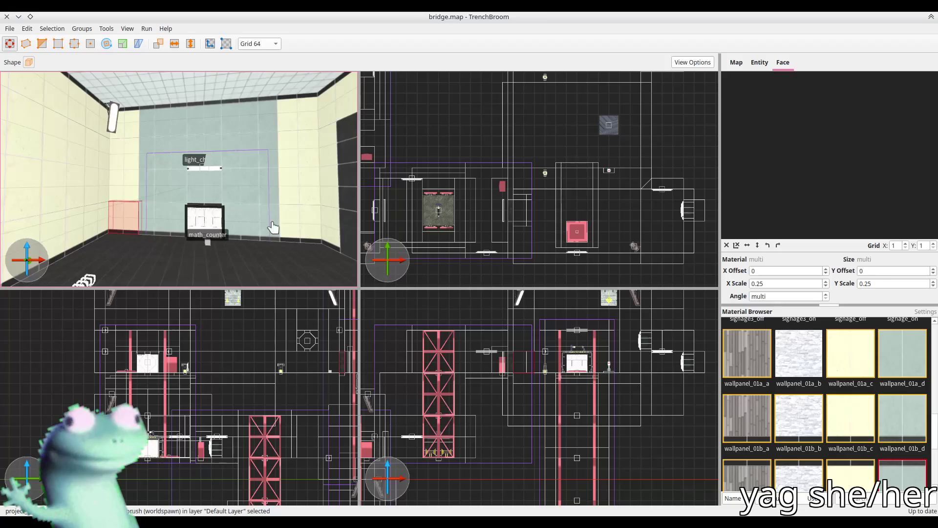
{"action": "left_click", "coordinate": [754, 67]}
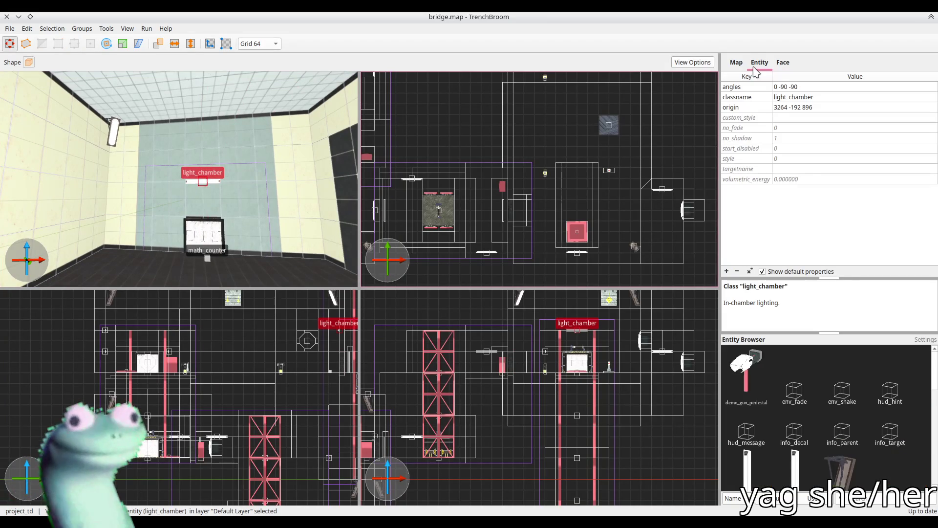
{"action": "left_click", "coordinate": [787, 129]}
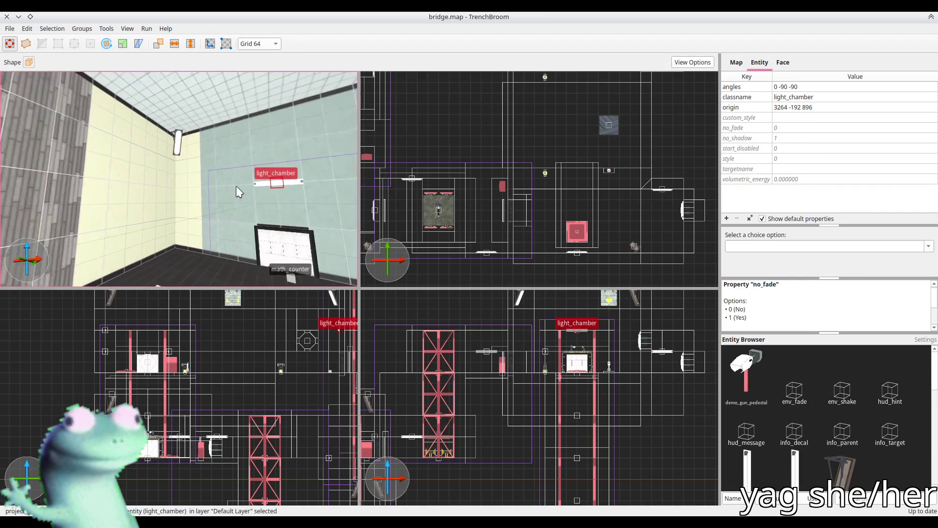
{"action": "key", "text": "alt+Tab"}
{"action": "key", "text": "w"}
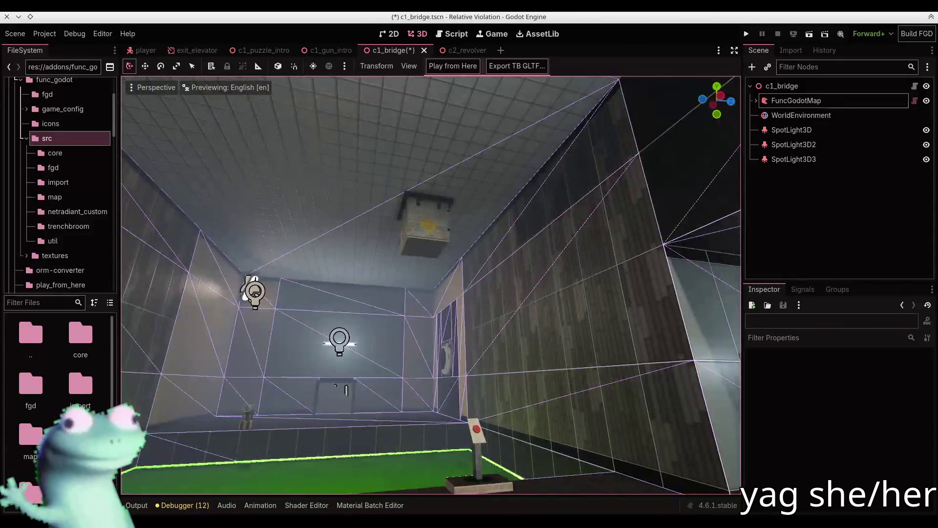
{"action": "key", "text": "alt+Tab"}
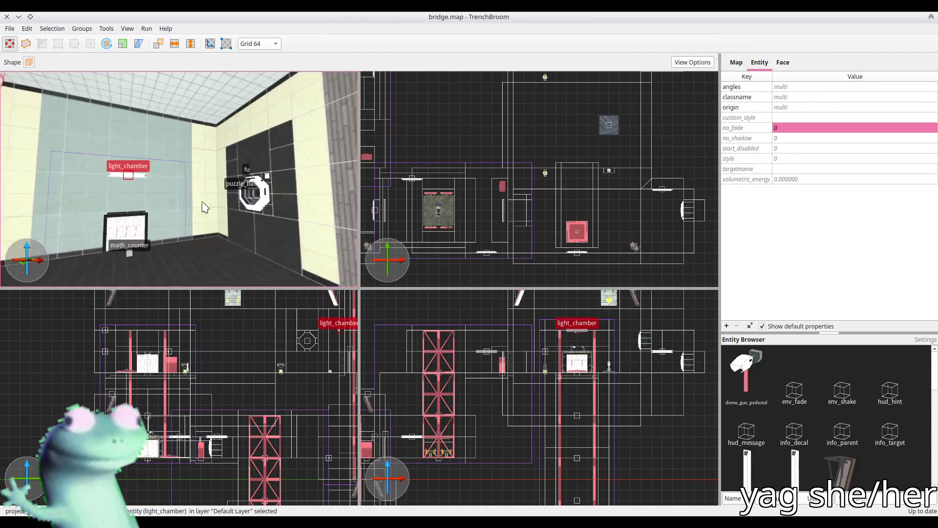
Select the chamber and corner lights together and set their no_fade to 1
{"action": "left_click", "coordinate": [203, 205], "text": "ctrl"}
{"action": "mouse_move", "coordinate": [235, 222]}
{"action": "left_mouse_down"}
{"action": "mouse_move", "coordinate": [266, 207]}
{"action": "mouse_move", "coordinate": [243, 195]}
{"action": "left_mouse_up"}
{"action": "left_click", "coordinate": [178, 185], "text": "ctrl"}
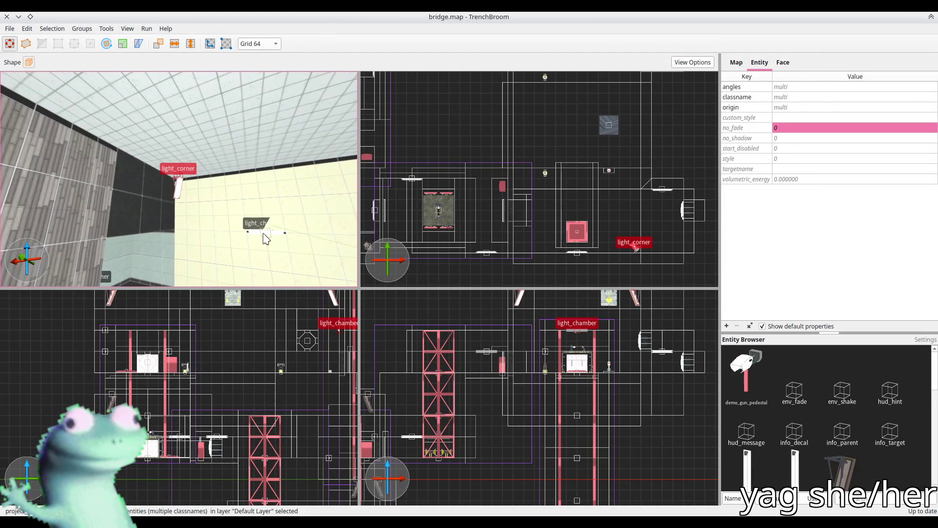
{"action": "mouse_move", "coordinate": [264, 238]}
{"action": "left_mouse_down"}
{"action": "mouse_move", "coordinate": [199, 247]}
{"action": "mouse_move", "coordinate": [91, 238]}
{"action": "left_mouse_up"}
{"action": "left_click", "coordinate": [90, 237], "text": "ctrl"}
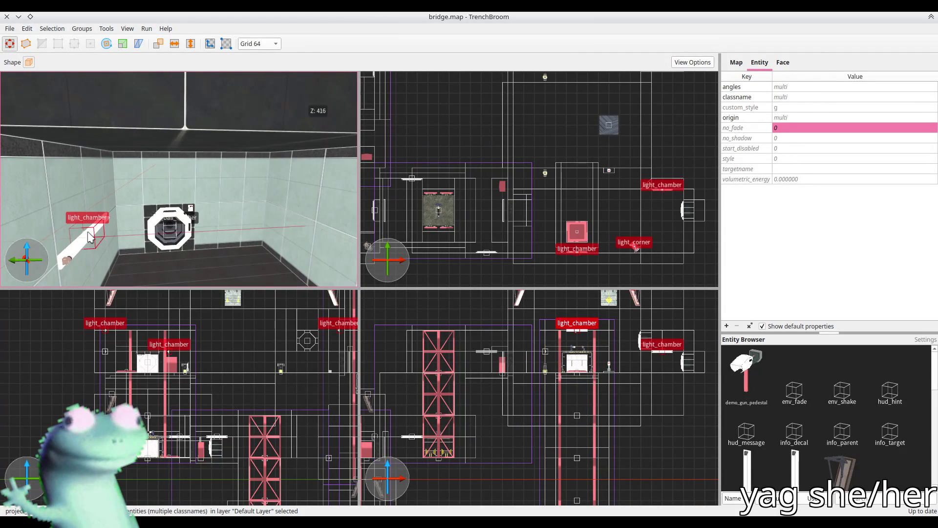
{"action": "mouse_move", "coordinate": [189, 223]}
{"action": "left_mouse_down"}
{"action": "mouse_move", "coordinate": [107, 216]}
{"action": "mouse_move", "coordinate": [90, 204]}
{"action": "mouse_move", "coordinate": [159, 199]}
{"action": "mouse_move", "coordinate": [116, 198]}
{"action": "mouse_move", "coordinate": [127, 200]}
{"action": "left_mouse_up"}
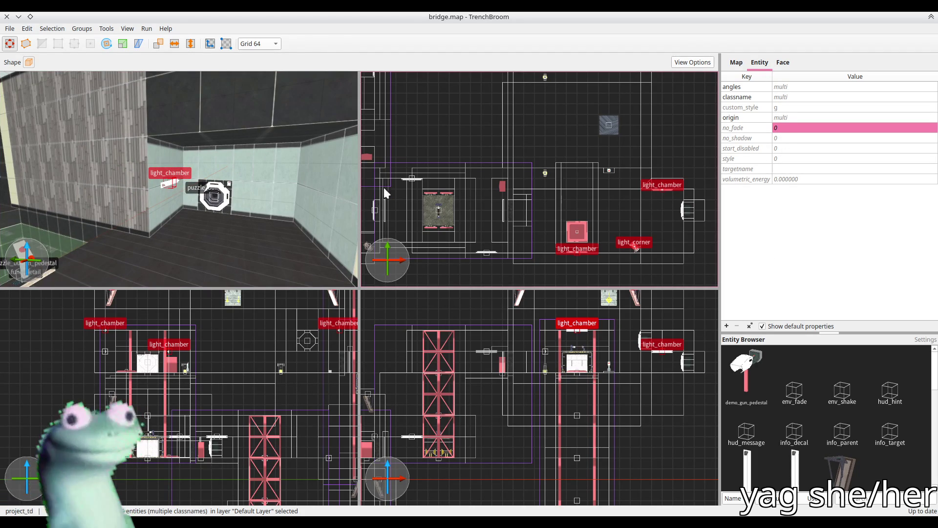
{"action": "left_click", "coordinate": [177, 186], "text": "ctrl"}
{"action": "double_click", "coordinate": [812, 129]}
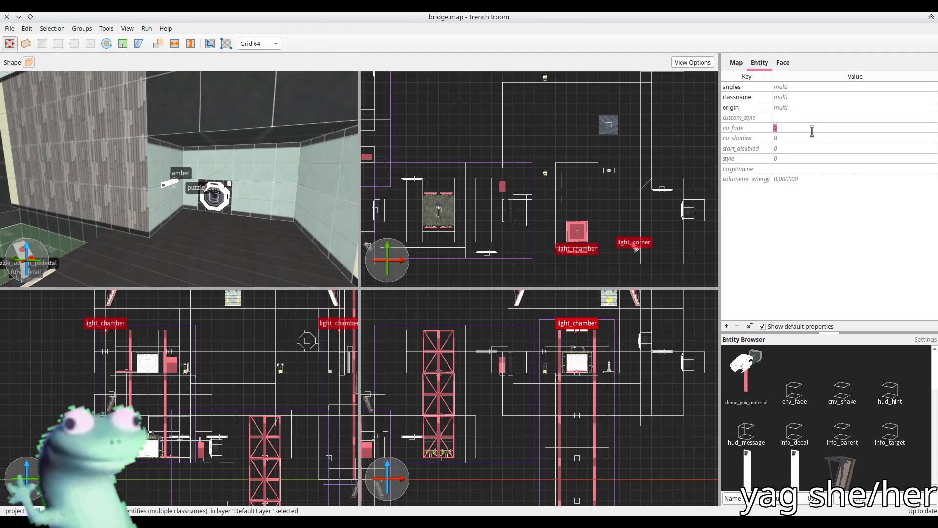
{"action": "type", "text": "1"}
{"action": "key", "text": "Return"}
Save bridge.map and recheck the chamber light's properties
{"action": "mouse_move", "coordinate": [293, 166]}
{"action": "left_mouse_down"}
{"action": "mouse_move", "coordinate": [181, 160]}
{"action": "mouse_move", "coordinate": [346, 164]}
{"action": "mouse_move", "coordinate": [265, 192]}
{"action": "mouse_move", "coordinate": [144, 167]}
{"action": "mouse_move", "coordinate": [195, 187]}
{"action": "mouse_move", "coordinate": [220, 176]}
{"action": "left_mouse_up"}
{"action": "key", "text": "Escape"}
{"action": "key", "text": "ctrl+s"}
{"action": "left_click", "coordinate": [245, 193]}
{"action": "key", "text": "alt+Tab"}
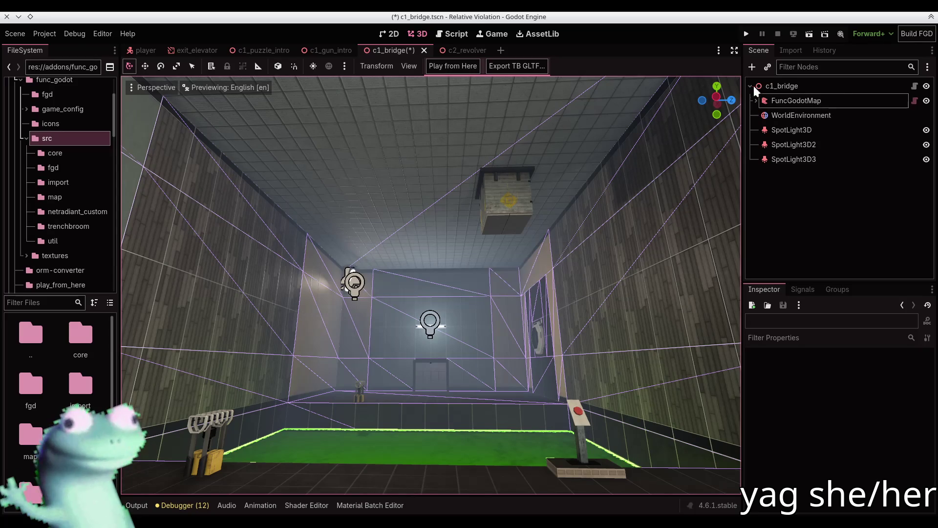
Build c1_bridge from the updated bridge.map, save the scene, and return to TrenchBroom
{"action": "left_click", "coordinate": [455, 66]}
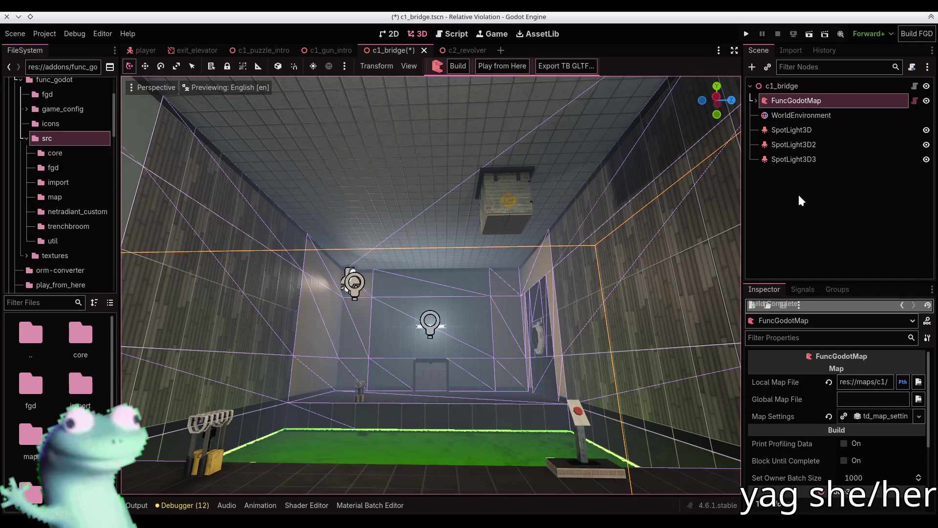
{"action": "left_click", "coordinate": [799, 193]}
{"action": "key", "text": "ctrl+s"}
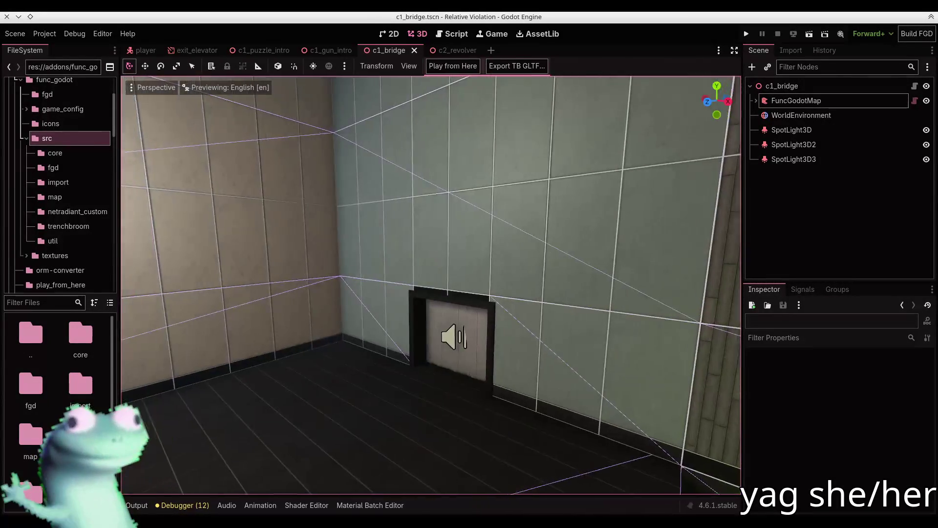
{"action": "key", "text": "alt+Tab"}
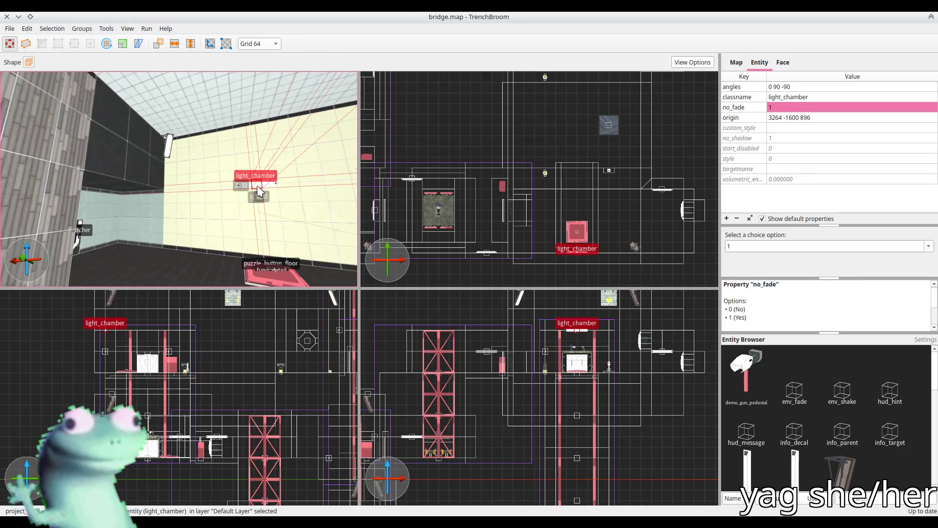
Nudge the chamber light along the wall and rotate it to angles 0 0 -90
{"action": "key", "text": "Left"}
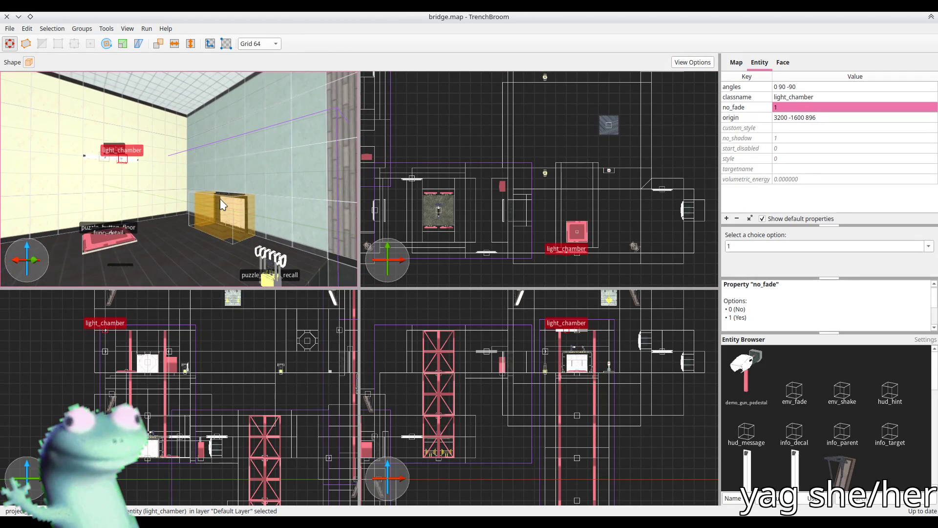
{"action": "key", "text": "Up"}
{"action": "key", "text": "Up"}
{"action": "key", "text": "Up"}
{"action": "key", "text": "Up"}
{"action": "key", "text": "Right"}
{"action": "key", "text": "alt+Left"}
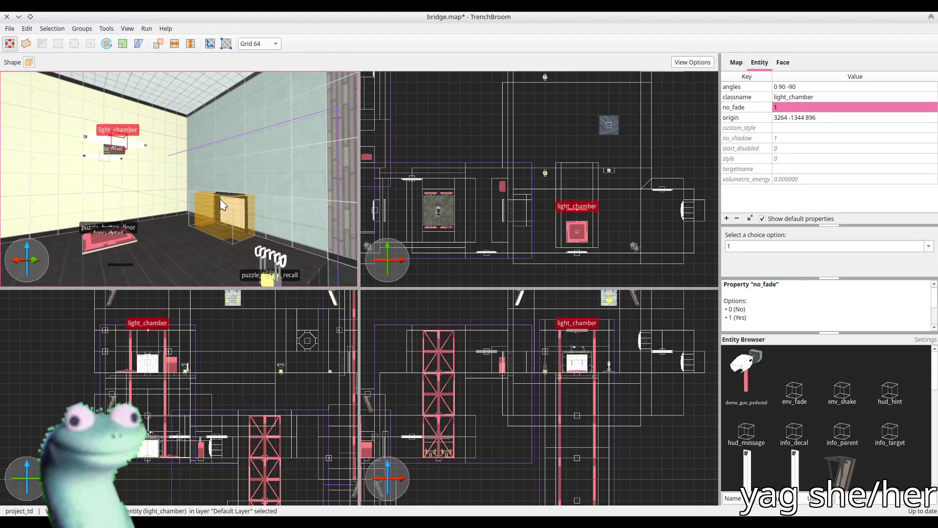
{"action": "key", "text": "Left"}
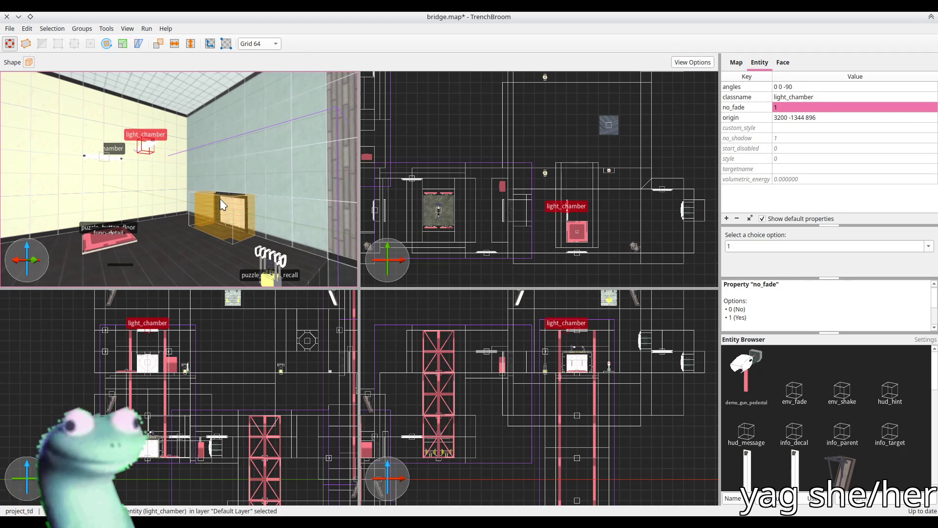
{"action": "key", "text": "Left"}
{"action": "key", "text": "Left"}
{"action": "key", "text": "alt+Left"}
{"action": "key", "text": "alt+Left"}
{"action": "key", "text": "Up"}
{"action": "key", "text": "Up"}
{"action": "key", "text": "Up"}
{"action": "key", "text": "Left"}
{"action": "key", "text": "Up"}
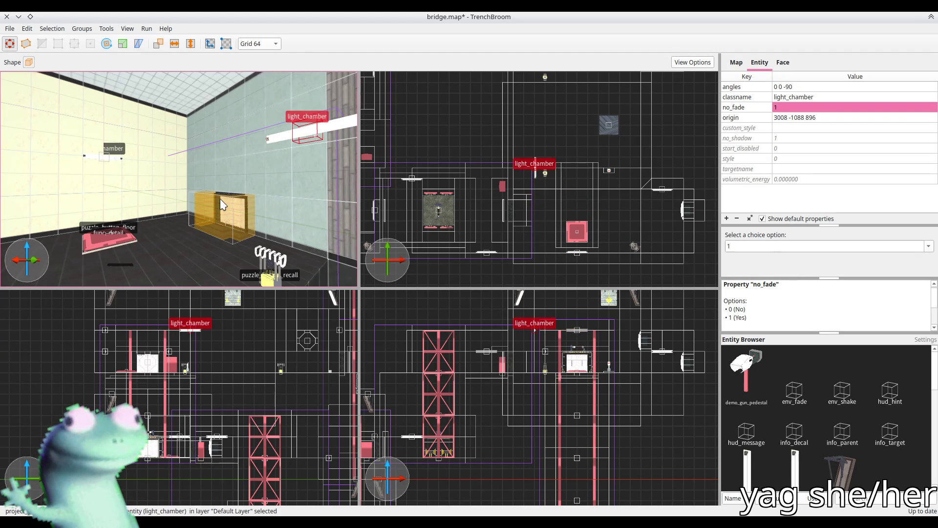
{"action": "key", "text": "Left"}
{"action": "key", "text": "Up"}
{"action": "key", "text": "Left"}
{"action": "key", "text": "Up"}
{"action": "key", "text": "Up"}
{"action": "key", "text": "Up"}
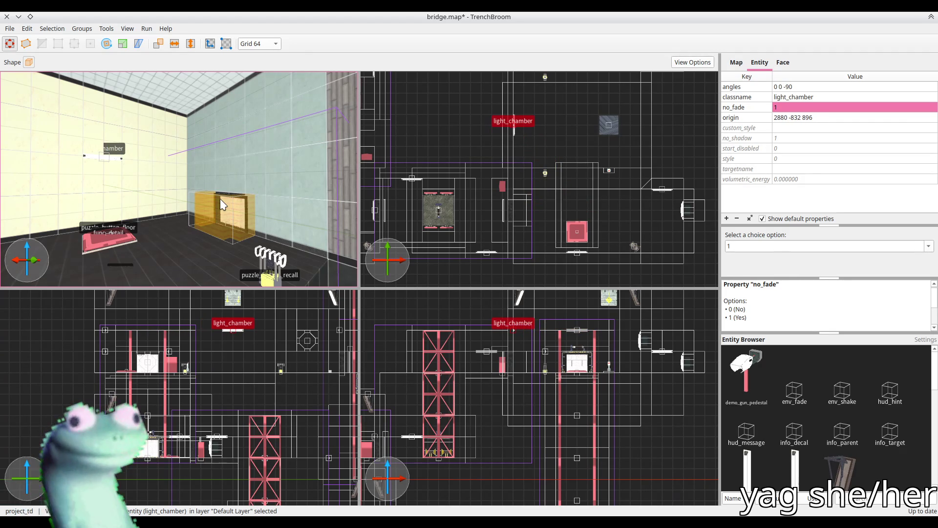
{"action": "key", "text": "ctrl+s"}
{"action": "key", "text": "alt+Tab"}
Build FuncGodotMap and fly in to inspect the chamber light on the left wall
{"action": "left_click", "coordinate": [784, 101]}
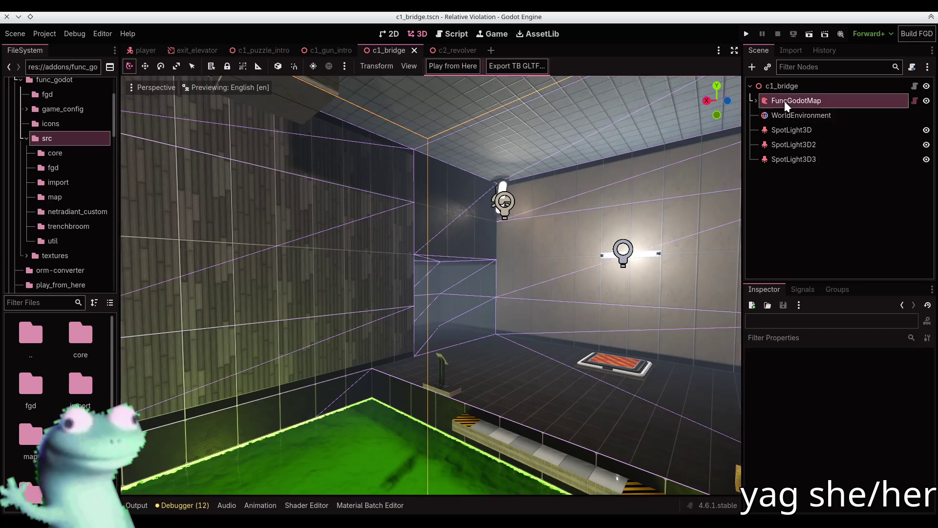
{"action": "left_click", "coordinate": [454, 63]}
{"action": "left_click", "coordinate": [455, 64]}
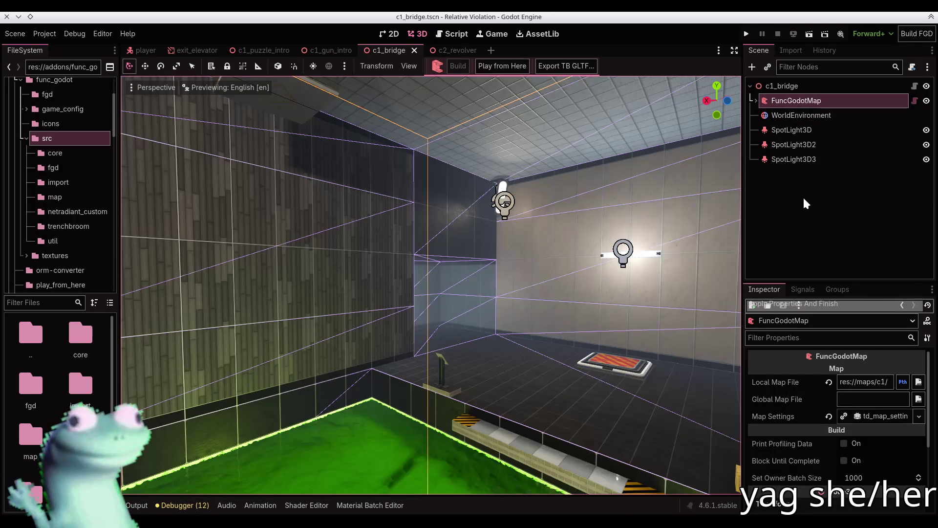
{"action": "left_click", "coordinate": [802, 196]}
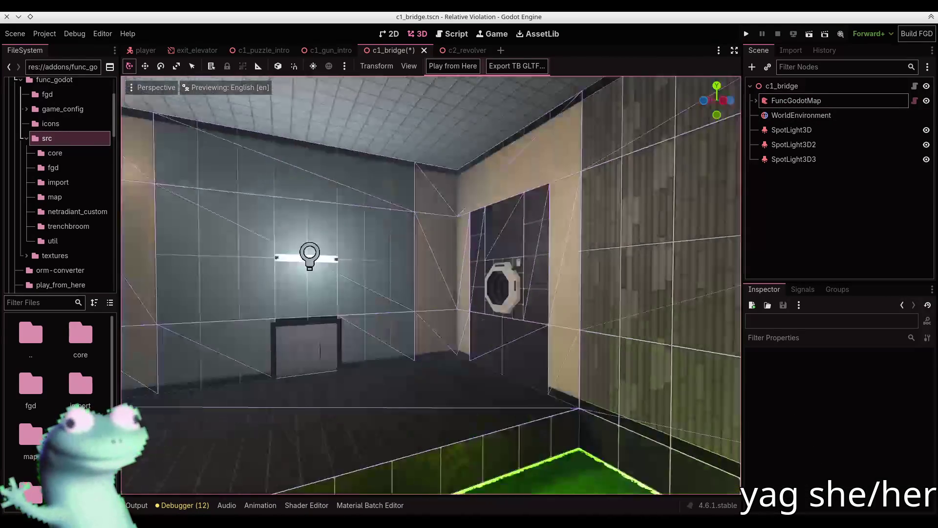
{"action": "key", "text": "s"}
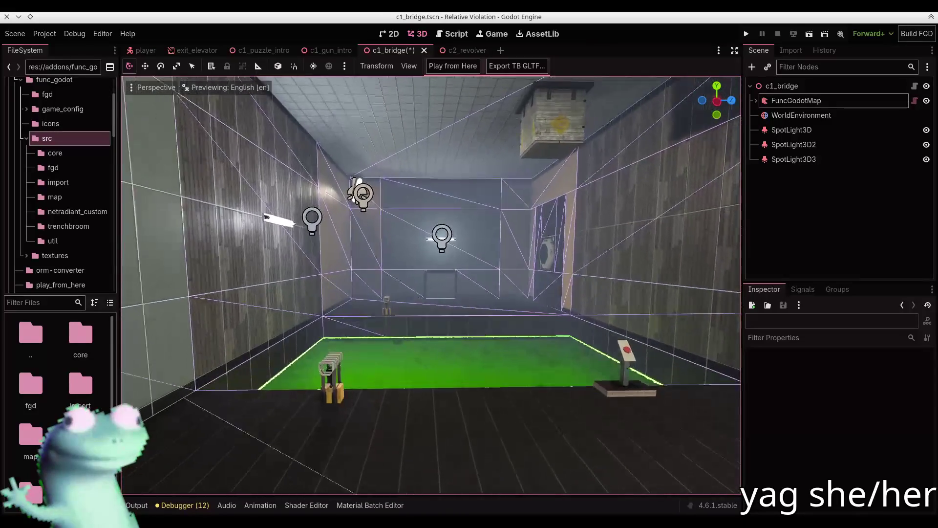
{"action": "key", "text": "w"}
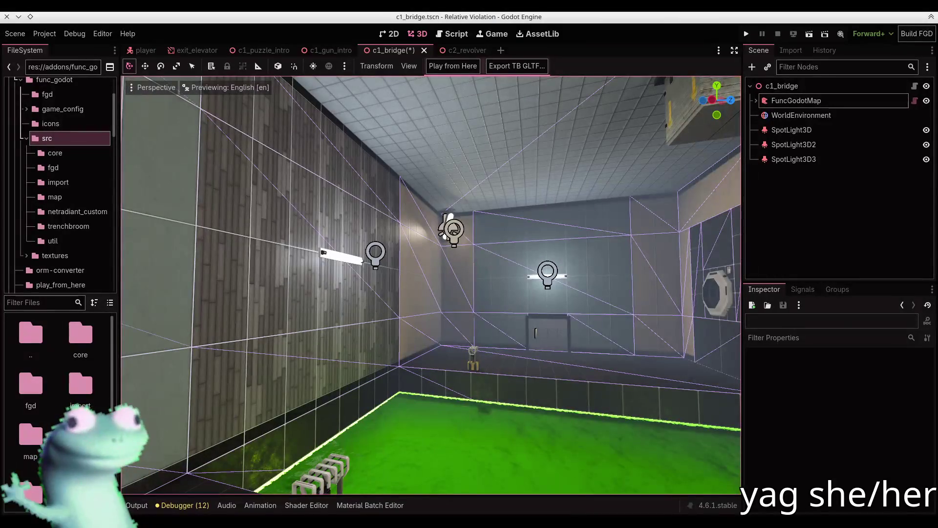
{"action": "left_click", "coordinate": [360, 262]}
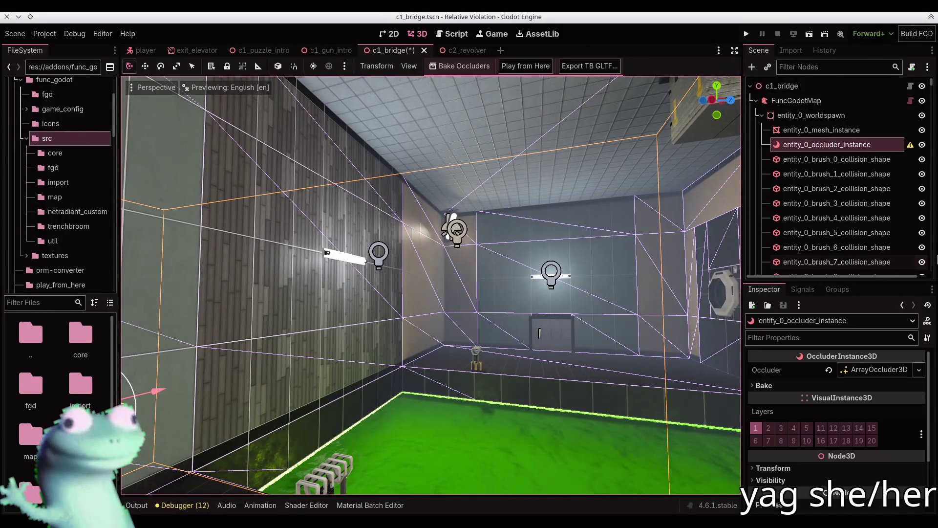
{"action": "left_click", "coordinate": [355, 263]}
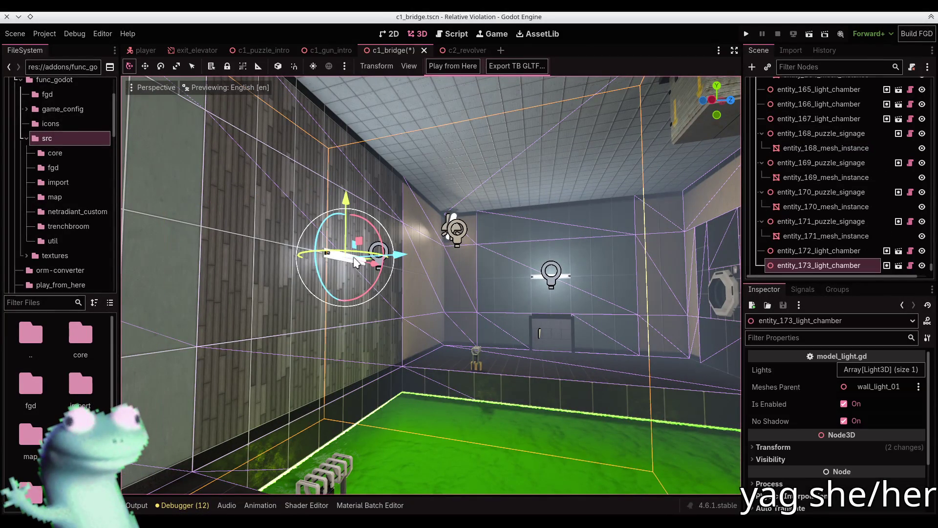
{"action": "left_click", "coordinate": [922, 265]}
{"action": "left_click", "coordinate": [922, 265]}
{"action": "scroll", "coordinate": [324, 238], "scroll_direction": "up", "scroll_amount": 3}
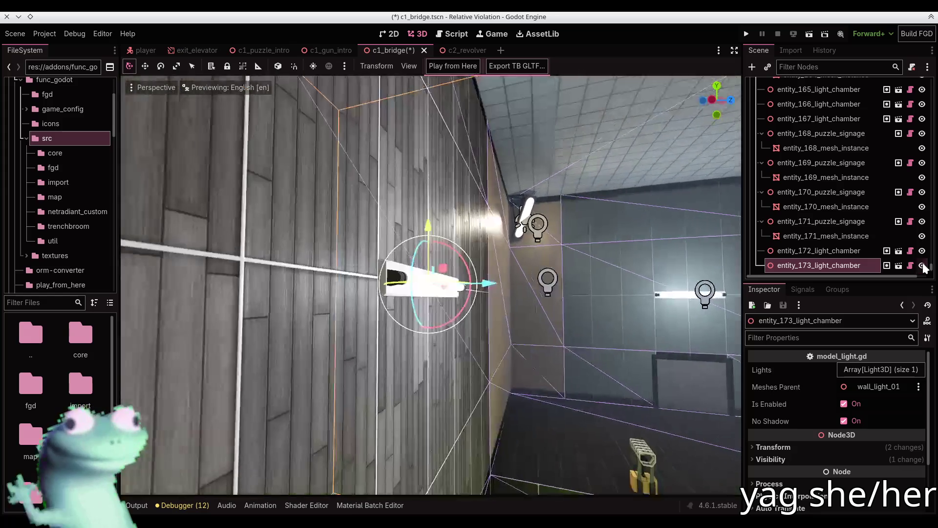
{"action": "scroll", "coordinate": [324, 238], "scroll_direction": "down", "scroll_amount": 2}
{"action": "scroll", "coordinate": [324, 238], "scroll_direction": "down", "scroll_amount": 3}
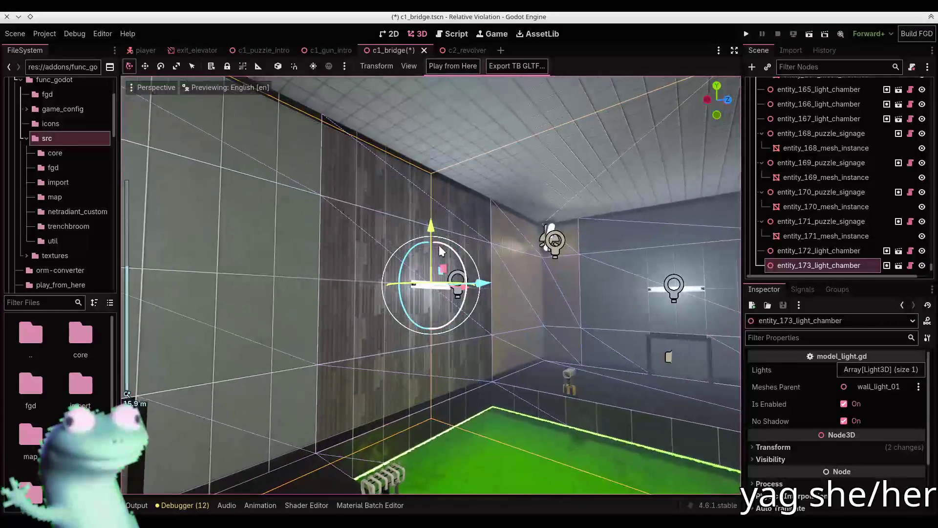
{"action": "left_click", "coordinate": [922, 265]}
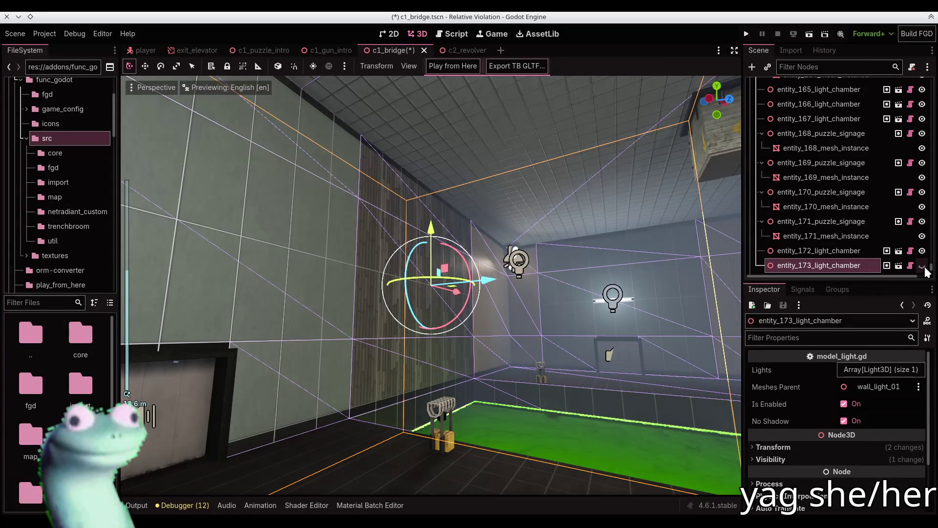
{"action": "left_click", "coordinate": [922, 265]}
{"action": "left_click_drag", "start_coordinate": [546, 241], "coordinate": [465, 229]}
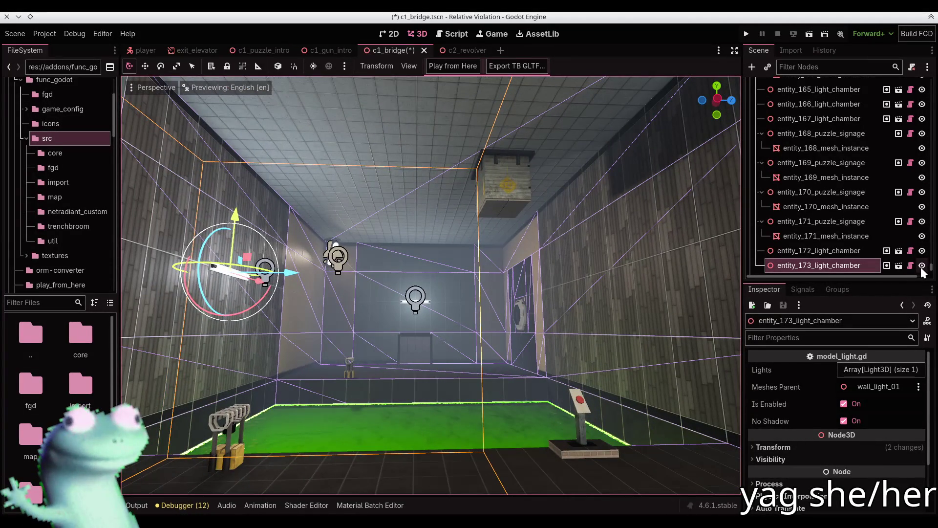
{"action": "left_click", "coordinate": [922, 266]}
{"action": "left_click", "coordinate": [922, 266]}
{"action": "left_click", "coordinate": [923, 265]}
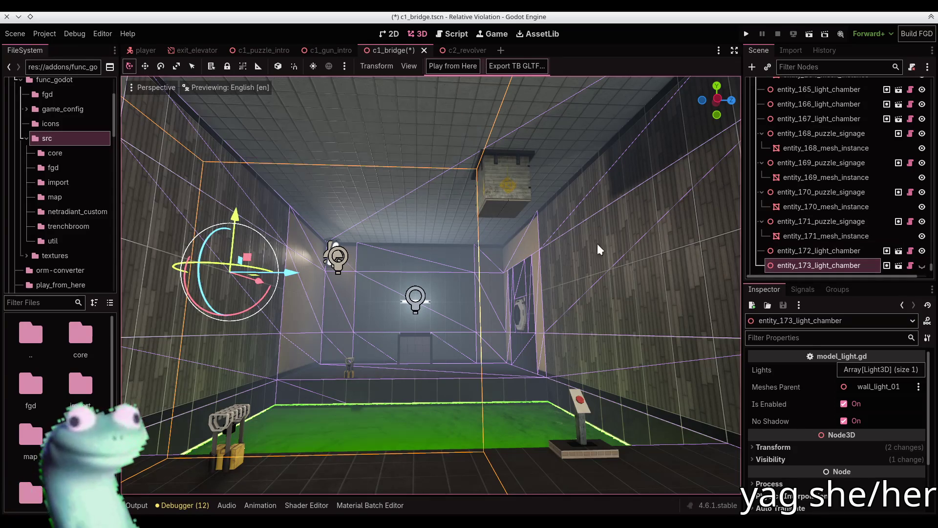
{"action": "left_click_drag", "start_coordinate": [440, 391], "coordinate": [418, 395]}
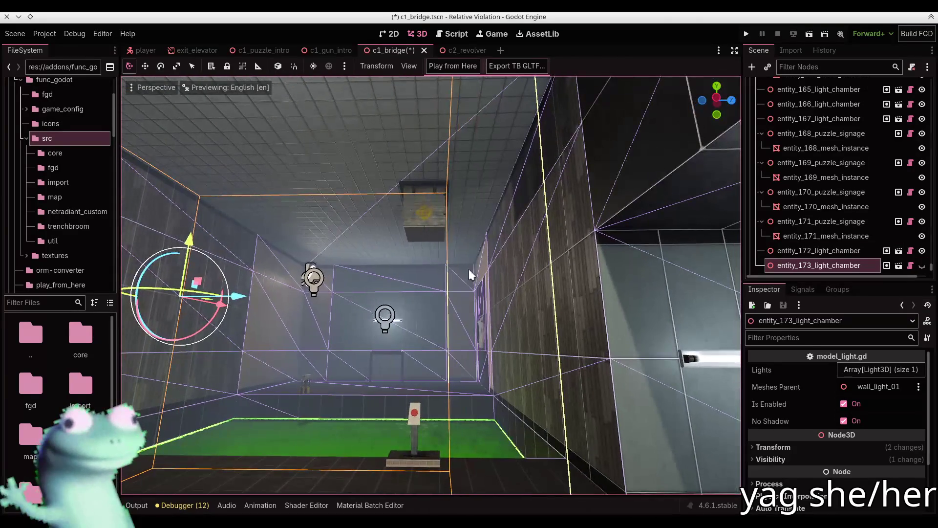
{"action": "left_click", "coordinate": [922, 266]}
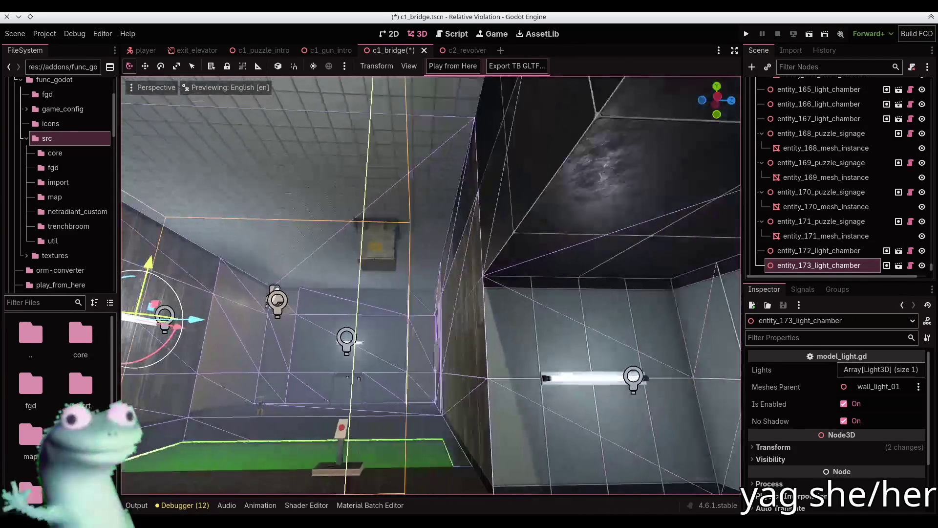
{"action": "mouse_move", "coordinate": [430, 284]}
{"action": "left_mouse_down"}
{"action": "mouse_move", "coordinate": [391, 271]}
{"action": "mouse_move", "coordinate": [425, 286]}
{"action": "mouse_move", "coordinate": [411, 301]}
{"action": "mouse_move", "coordinate": [400, 278]}
{"action": "mouse_move", "coordinate": [389, 279]}
{"action": "mouse_move", "coordinate": [468, 269]}
{"action": "left_mouse_up"}
Save c1_bridge.tscn with the relit test chamber
{"action": "key", "text": "ctrl+s"}
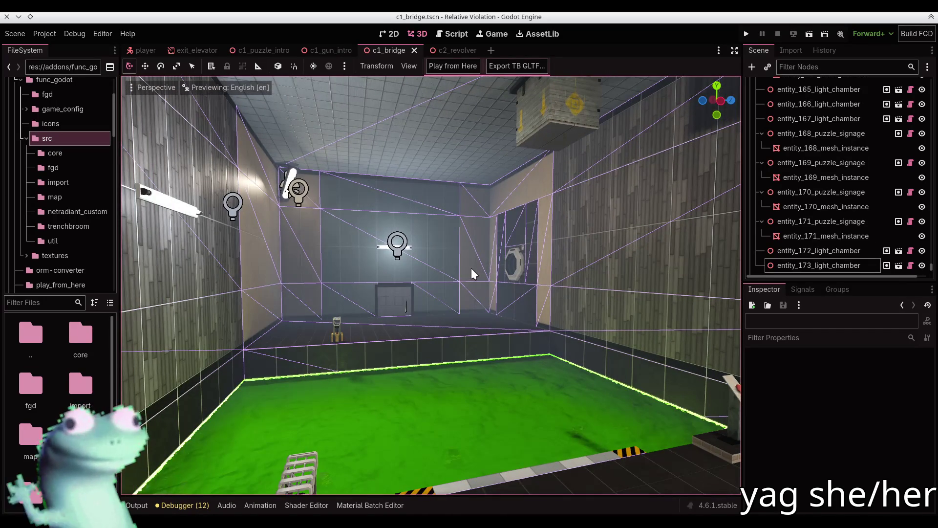